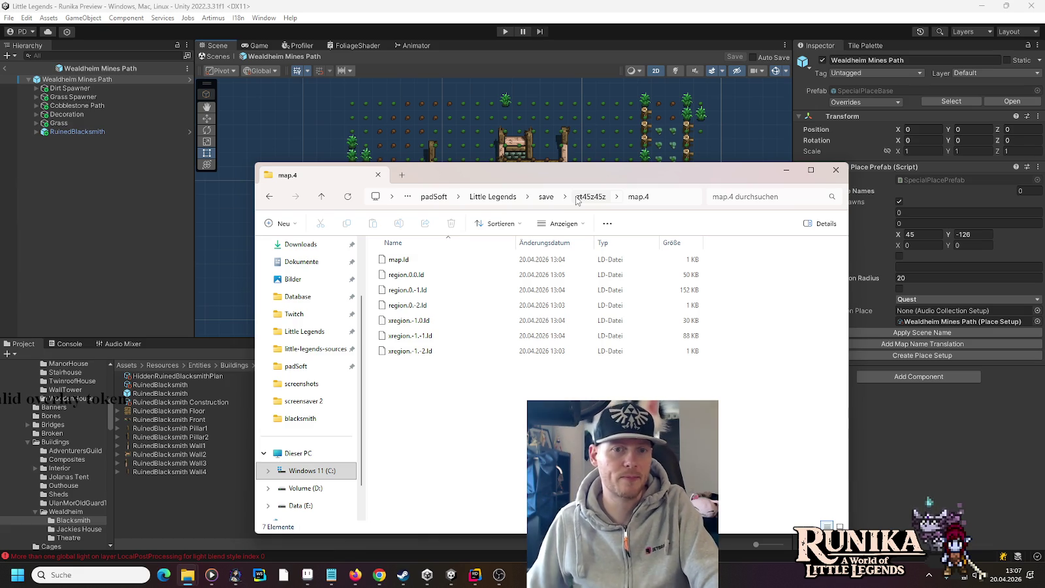
# Look through the map.6, map.4 and map.2 folders of the zt45z45z save, then open map.4.
pyautogui.click(589, 197)
pyautogui.doubleClick(398, 305)
pyautogui.hotkey('alt', 'Left')
pyautogui.doubleClick(411, 288)
pyautogui.hotkey('alt', 'Left')
pyautogui.doubleClick(404, 279)
pyautogui.hotkey('alt', 'Left')
pyautogui.click(404, 260)
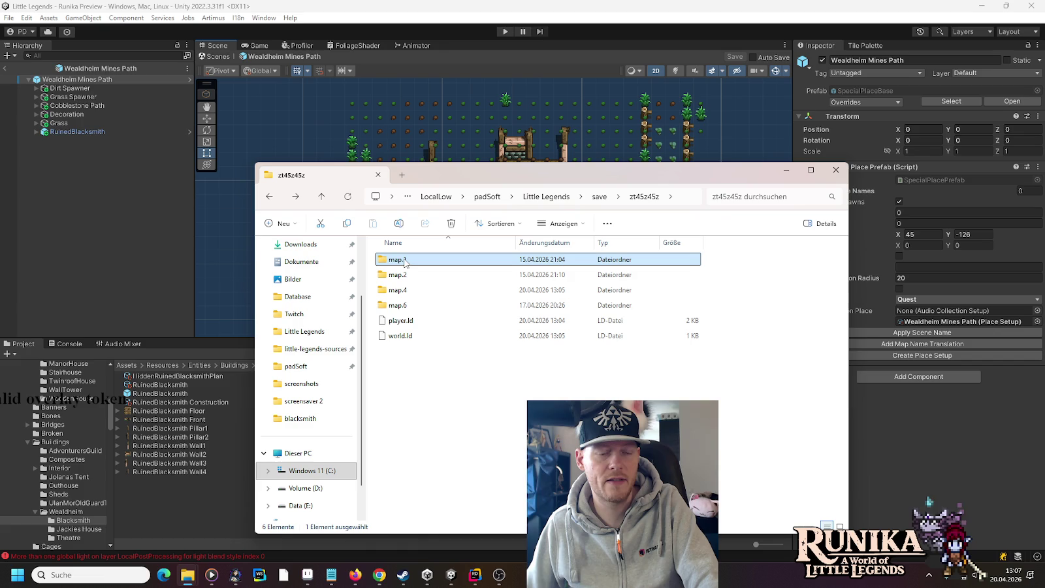
pyautogui.click(404, 276)
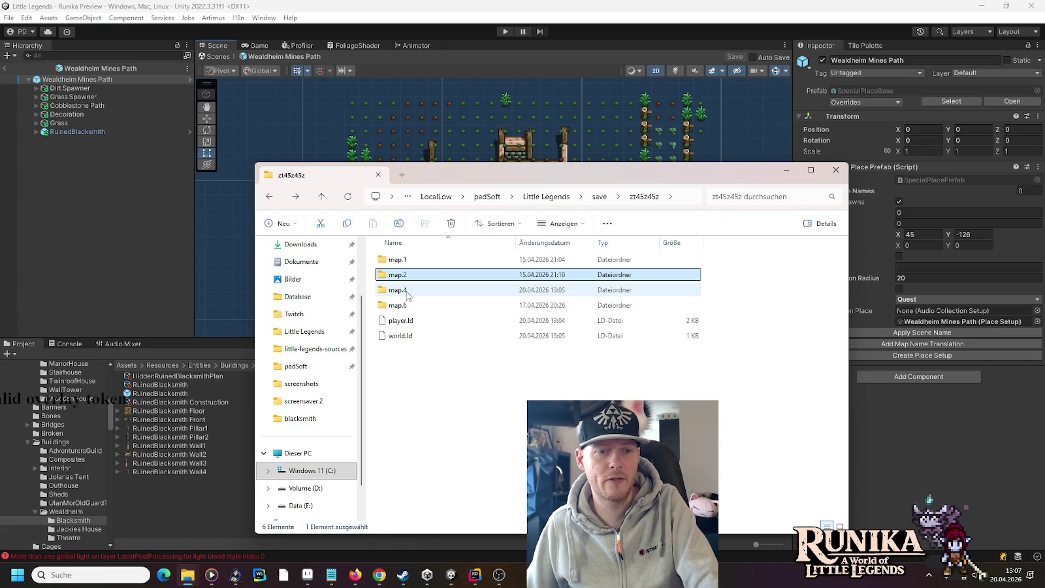
pyautogui.click(406, 292)
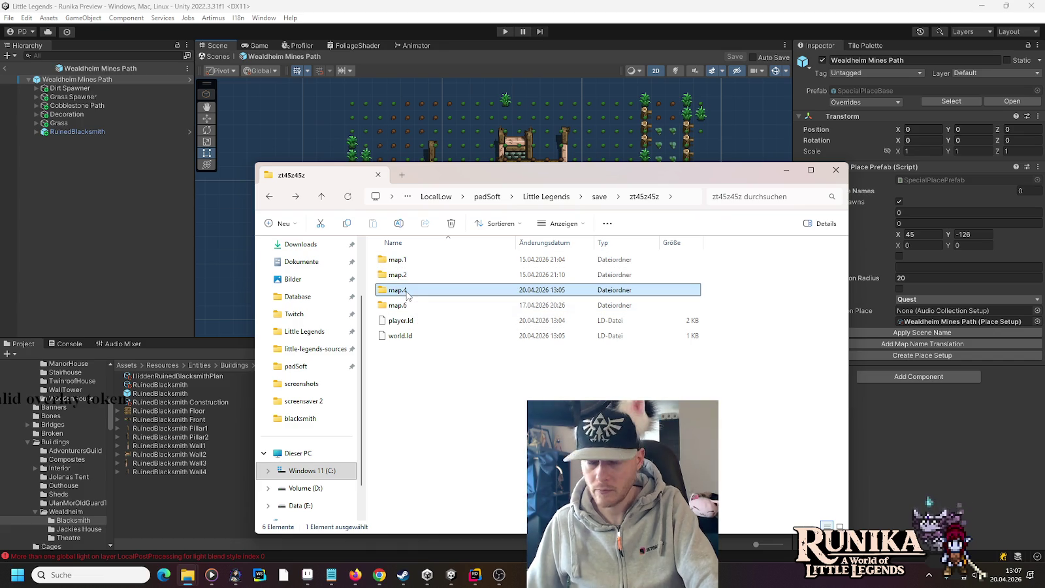
pyautogui.click(407, 305)
pyautogui.doubleClick(406, 305)
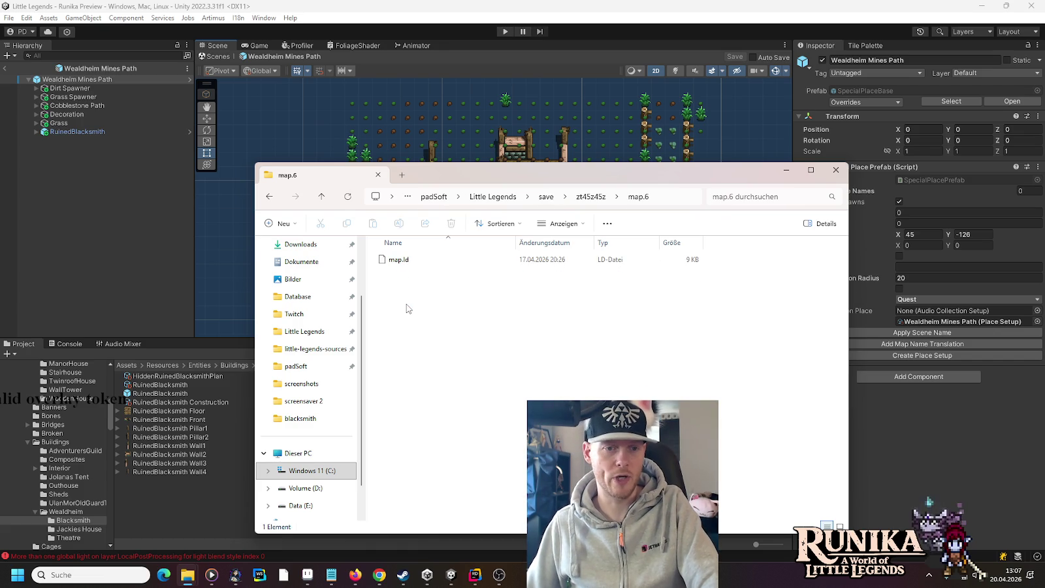
pyautogui.hotkey('alt', 'Left')
pyautogui.click(409, 291)
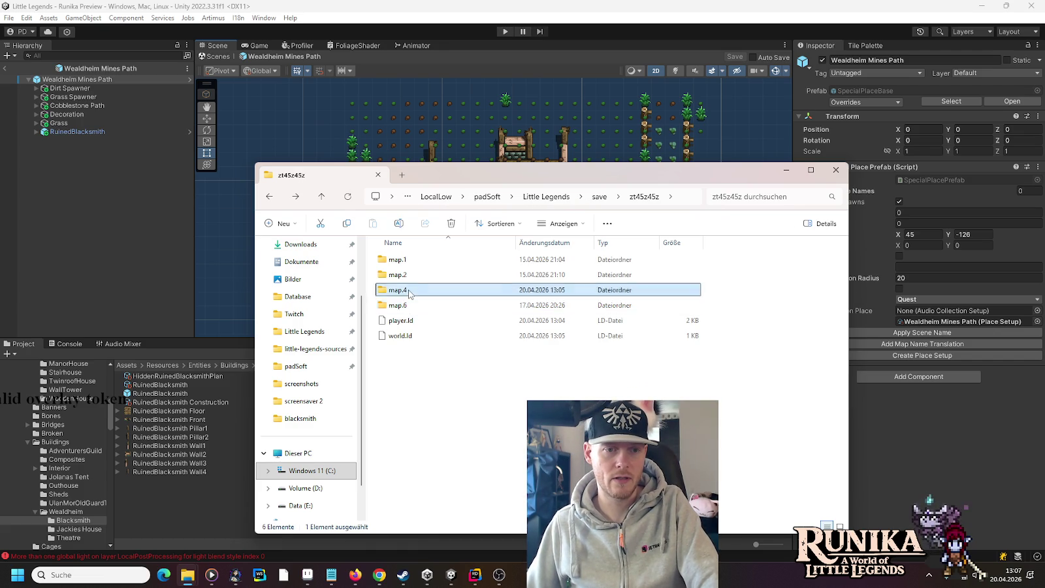
pyautogui.doubleClick(409, 291)
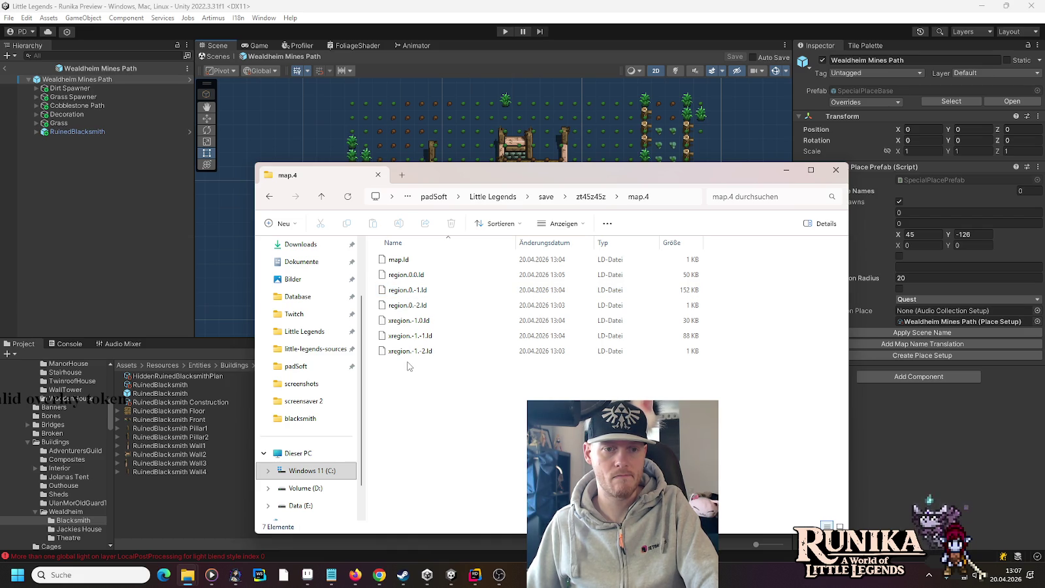
# Disable region.0.-1.ld and region.0.-2.ld by renaming them with a leading x.
pyautogui.click(418, 291)
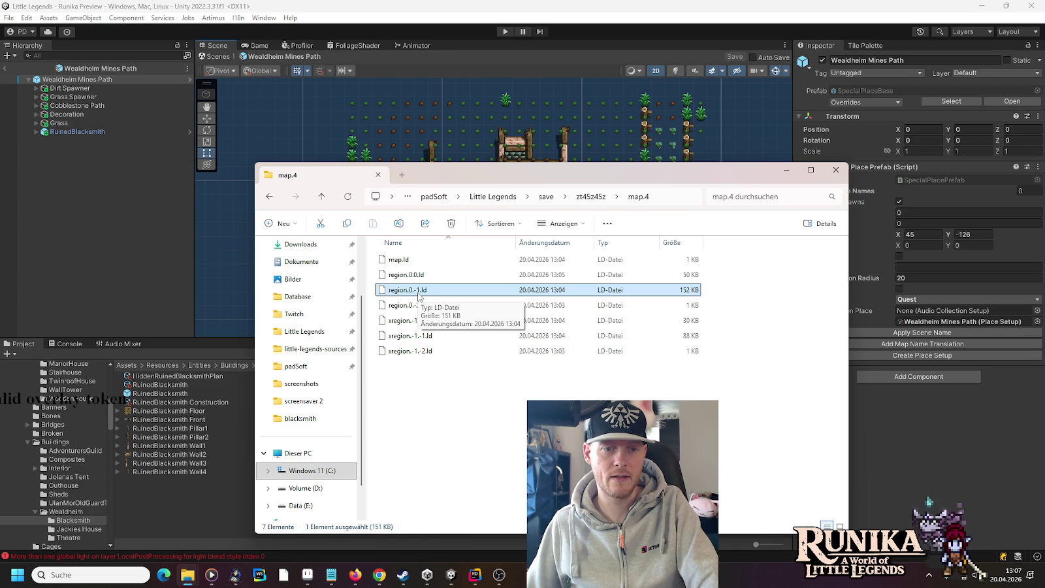
pyautogui.click(418, 295)
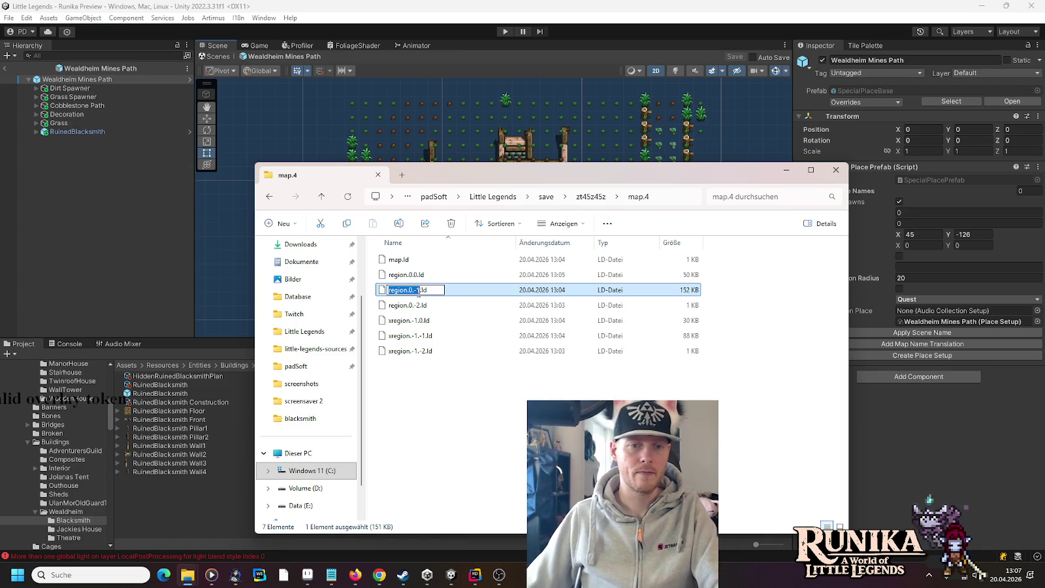
pyautogui.press('Home')
pyautogui.write('x')
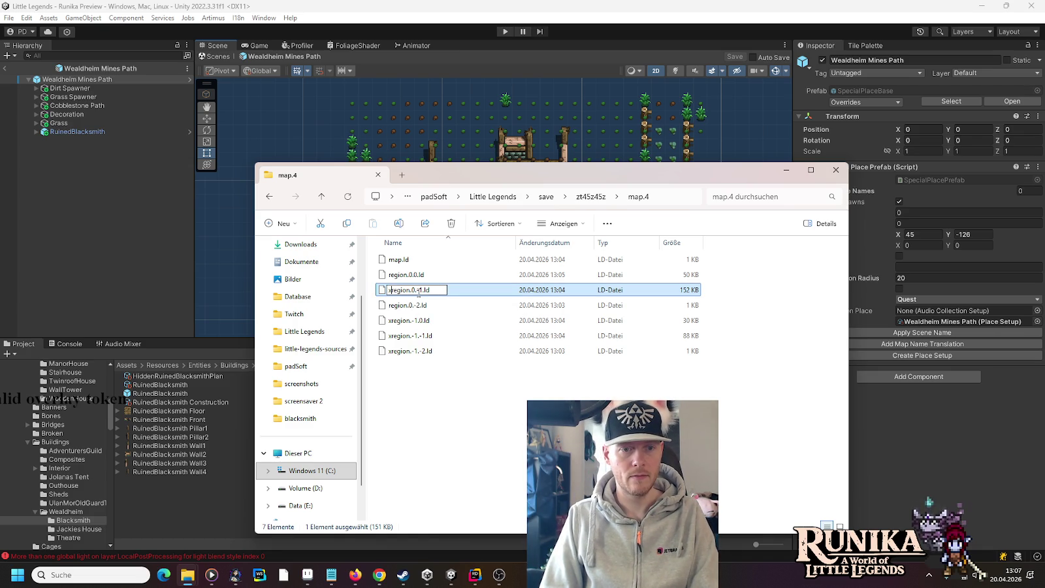
pyautogui.press('Return')
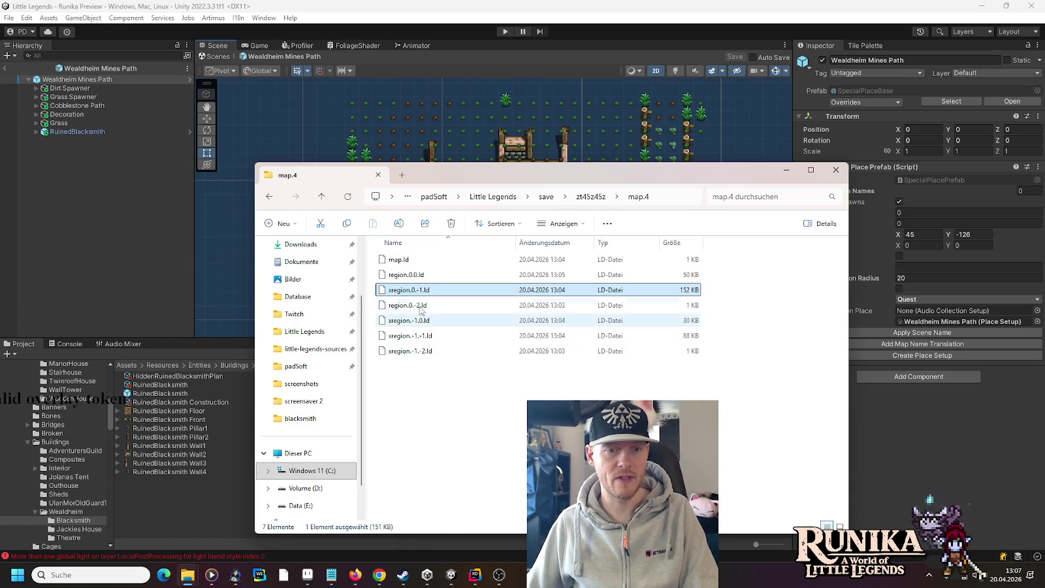
pyautogui.click(421, 307)
pyautogui.press('F2')
pyautogui.press('Home')
pyautogui.write('x')
pyautogui.press('Return')
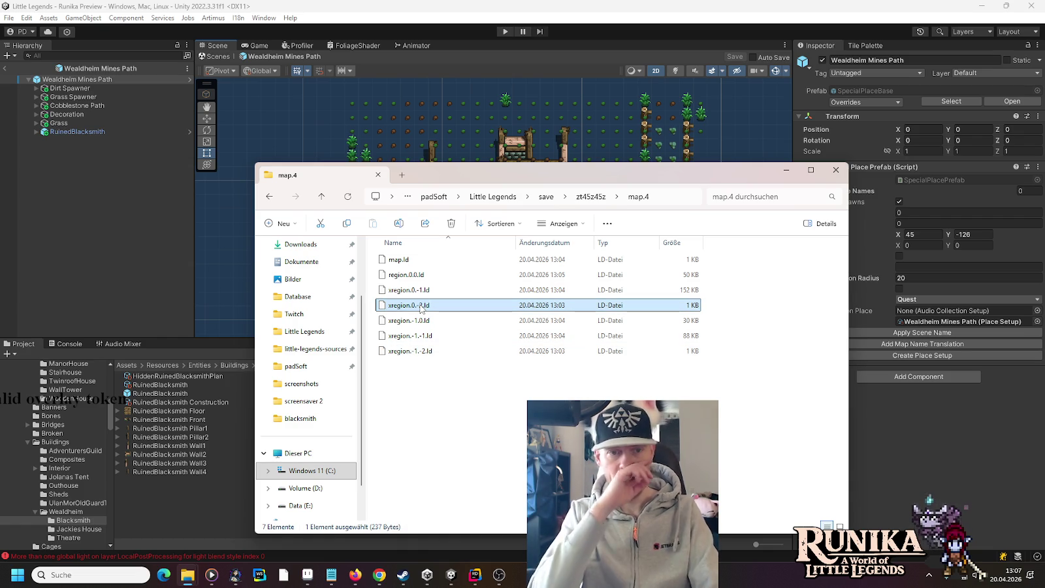
# Rename xregion.-1.0.ld back to region.-1.0.ld and start play mode in Unity.
pyautogui.click(420, 279)
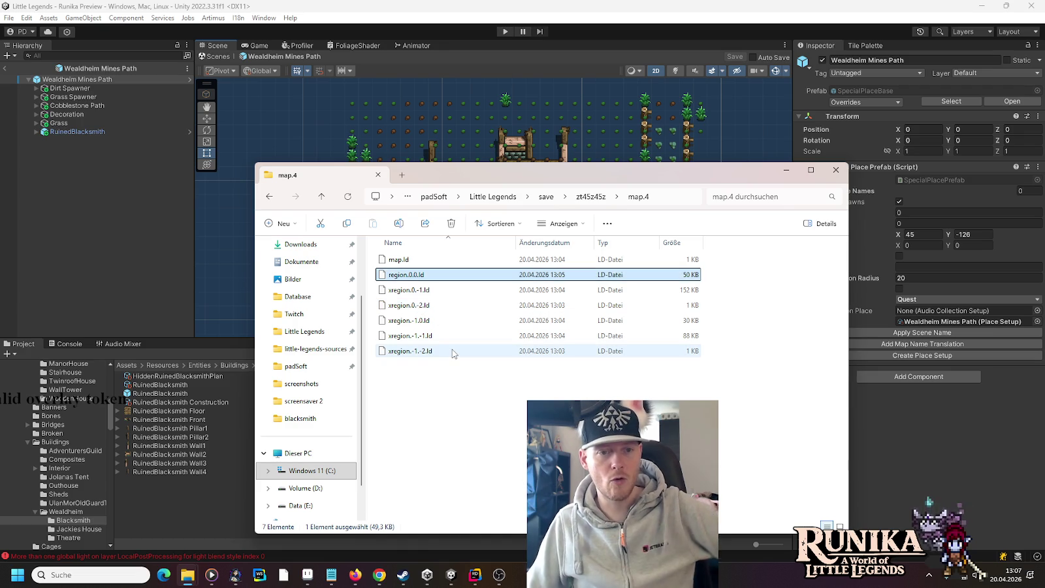
pyautogui.click(432, 293)
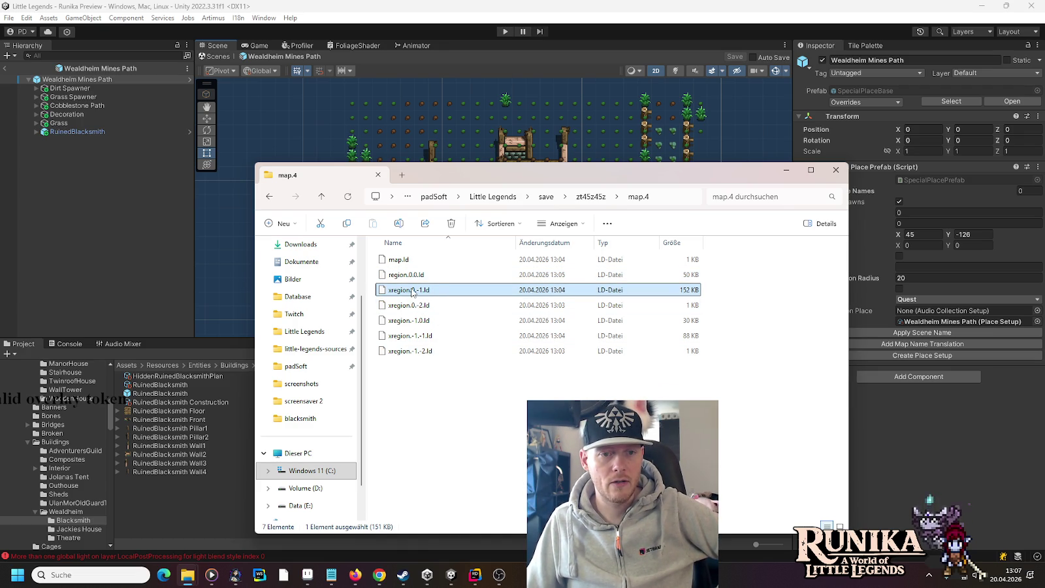
pyautogui.click(421, 323)
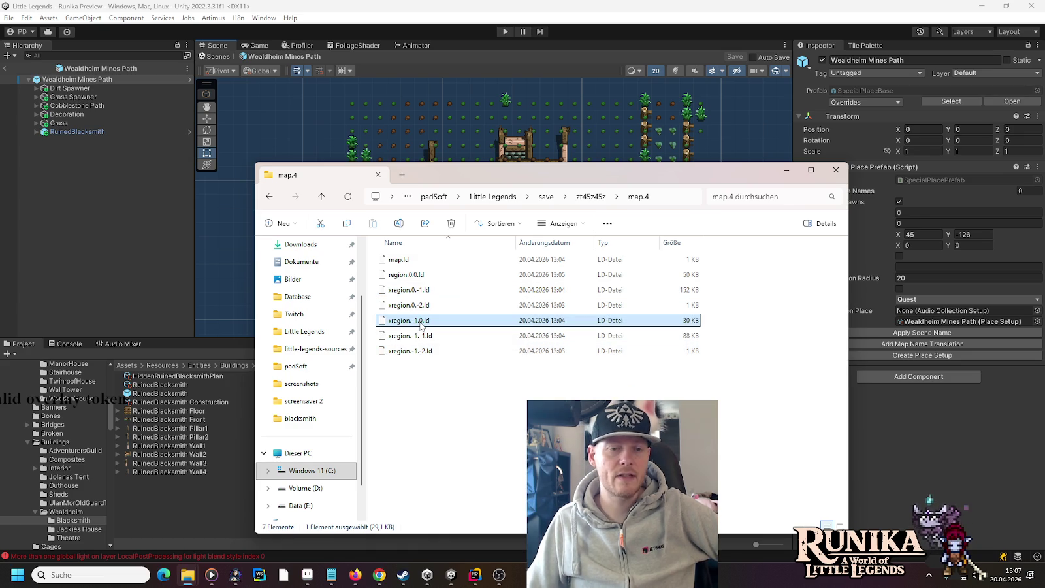
pyautogui.press('F2')
pyautogui.press('Home')
pyautogui.press('Delete')
pyautogui.press('Return')
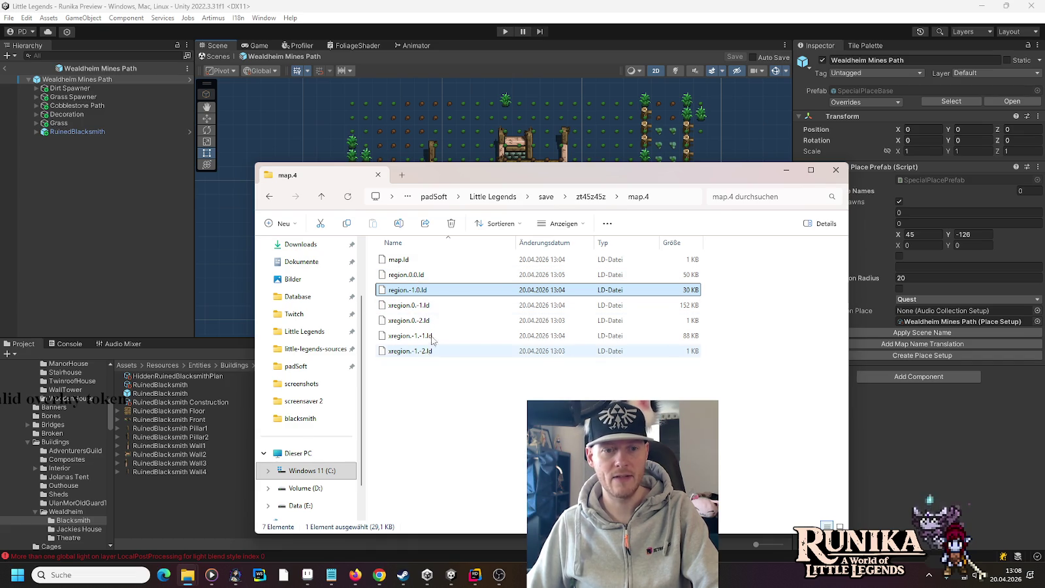
pyautogui.click(505, 31)
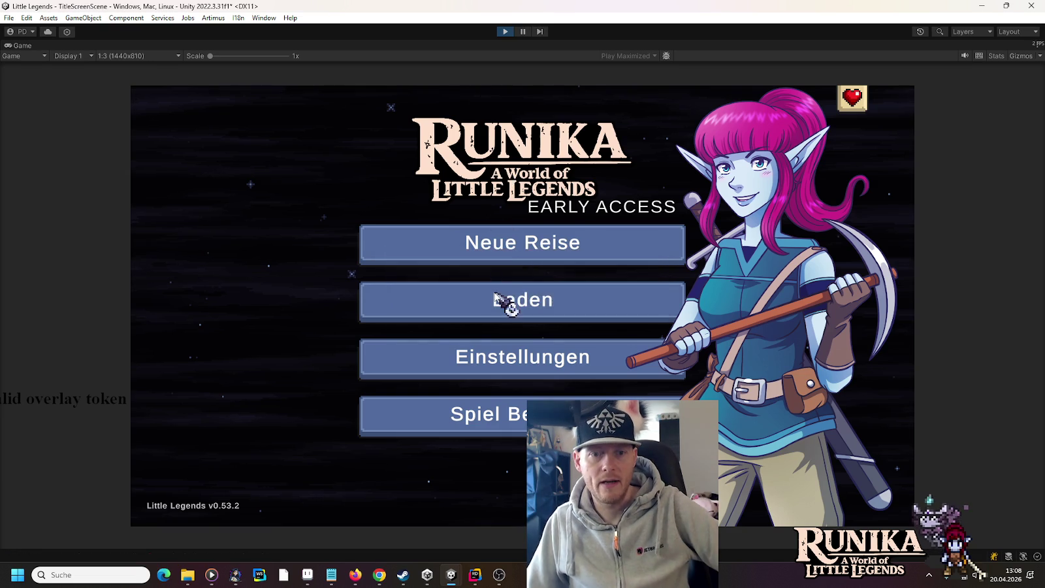
# Load the zt45z45z save slot and continue past the loading hint screen.
pyautogui.click(498, 296)
pyautogui.click(435, 270)
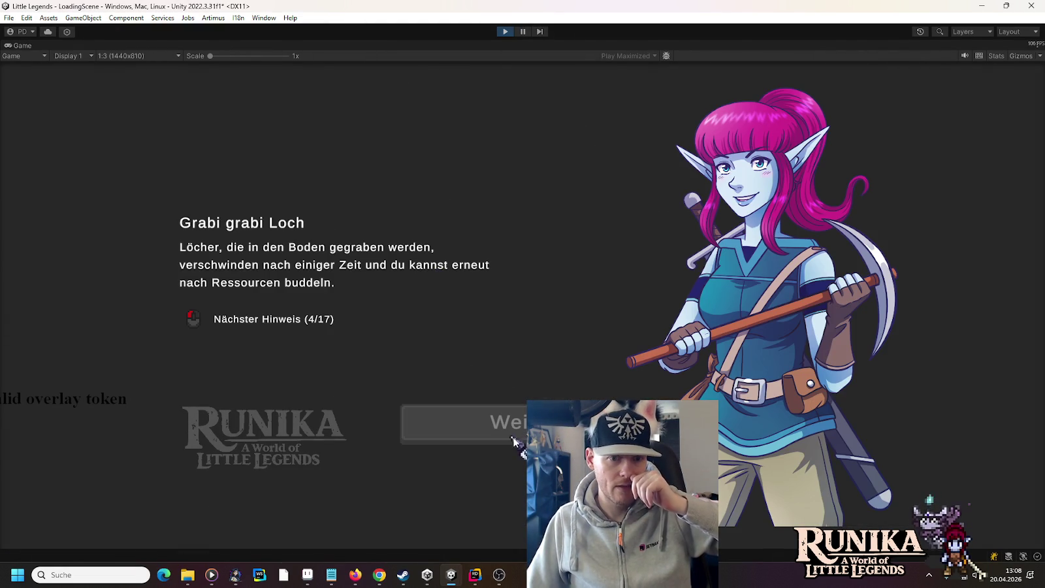
pyautogui.click(510, 426)
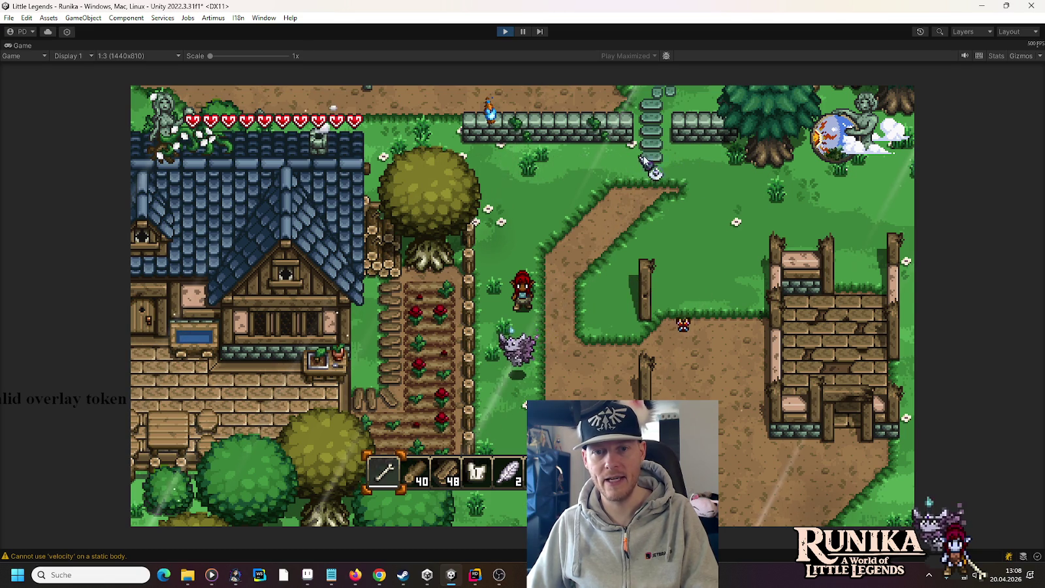
# Walk down the path to the pond and back toward the ruined blacksmith, then stop play mode.
pyautogui.press('s')
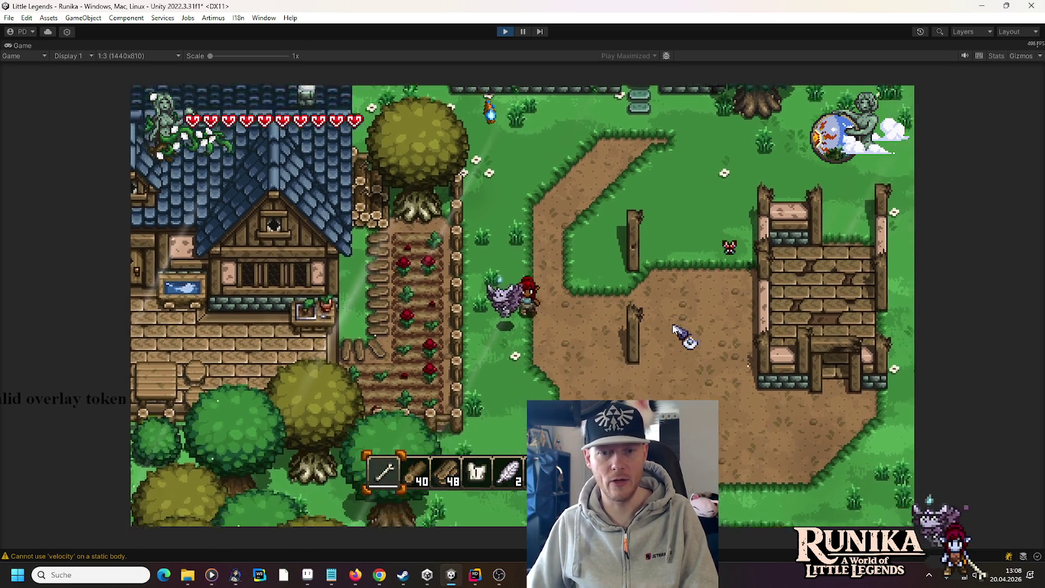
pyautogui.press('d')
pyautogui.press('d')
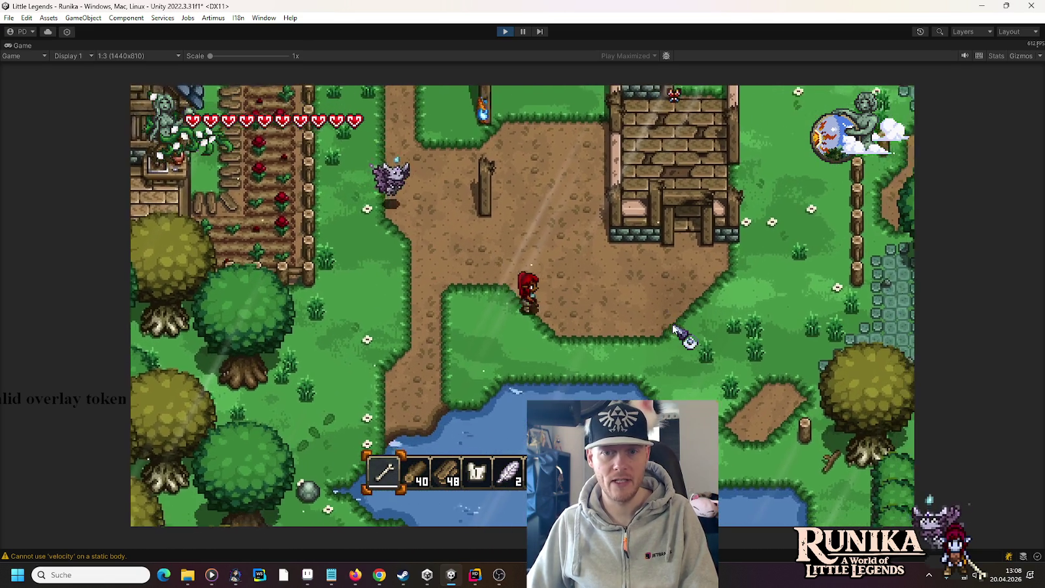
pyautogui.press('a')
pyautogui.press('s')
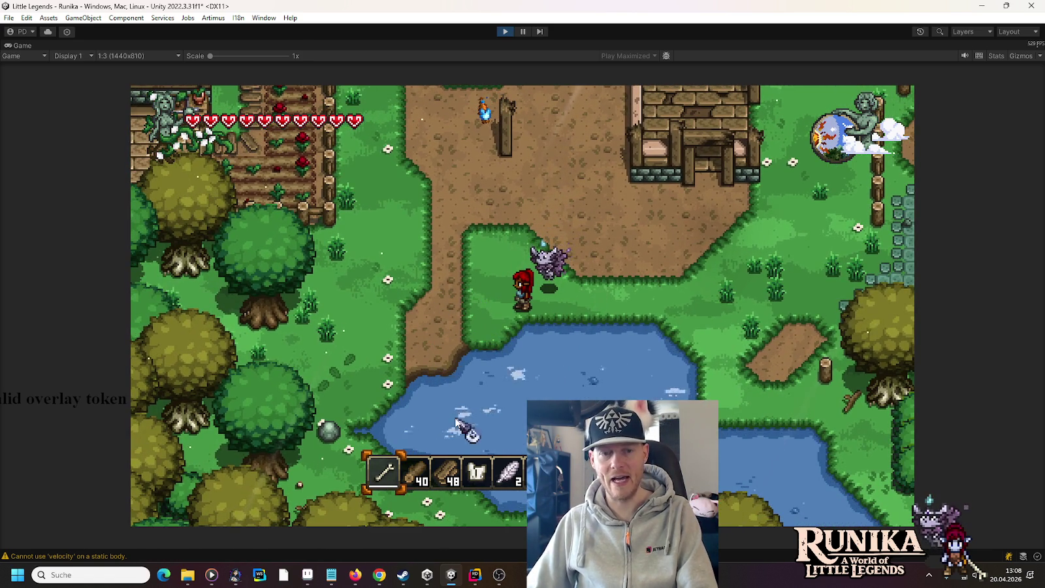
pyautogui.press('a')
pyautogui.press('s')
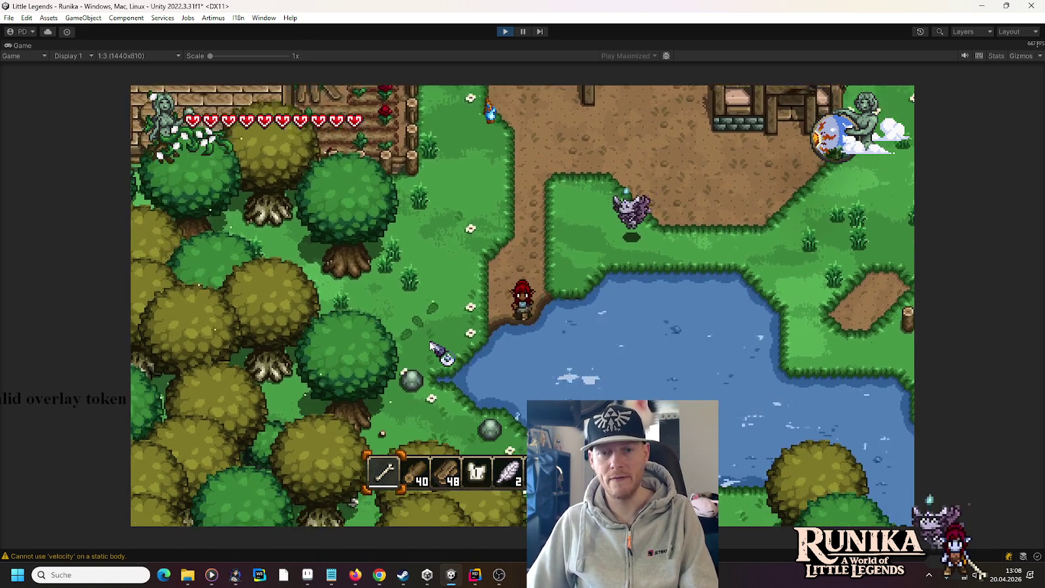
pyautogui.press('w')
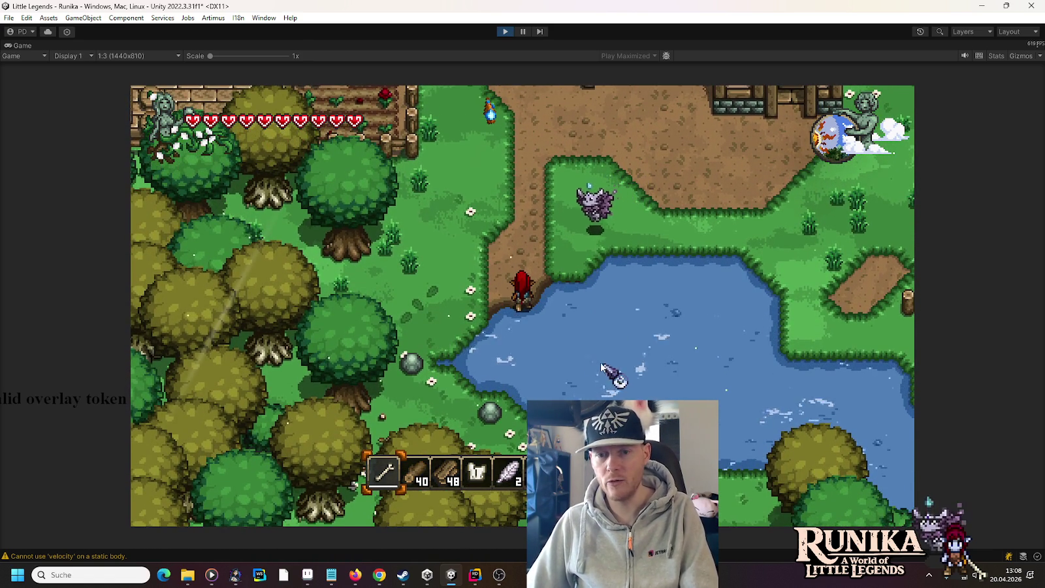
pyautogui.press('w')
pyautogui.press('w')
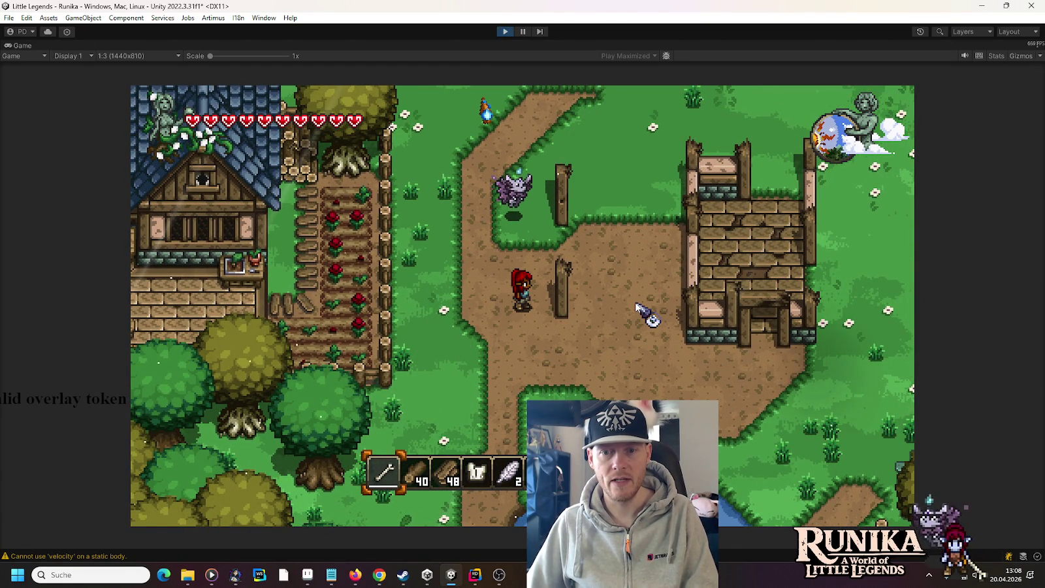
pyautogui.click(505, 31)
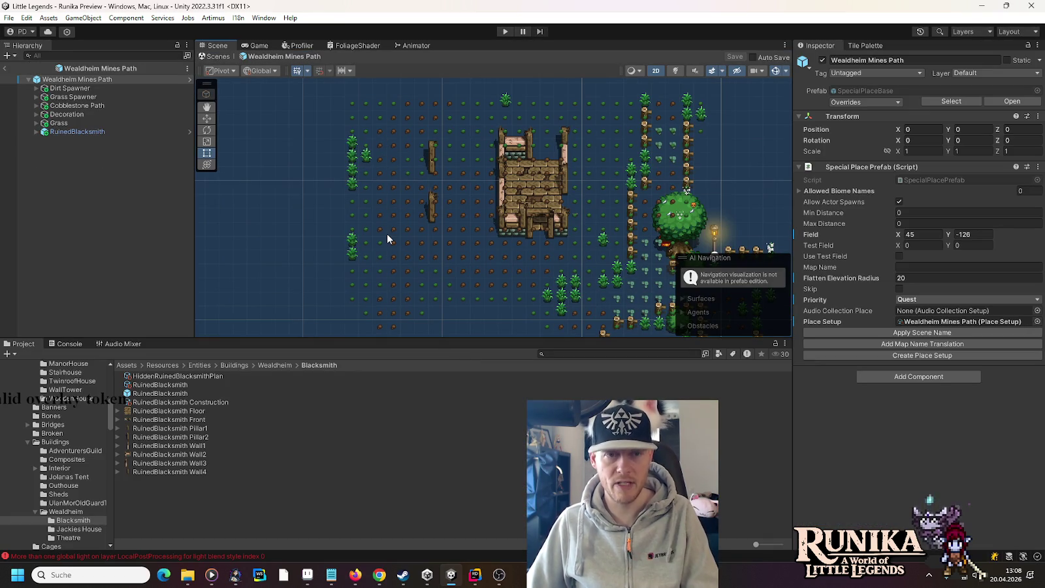
# Return to the Runika Preview scene, briefly open and close WH Market, then reopen Wealdheim Mines Path.
pyautogui.click(6, 68)
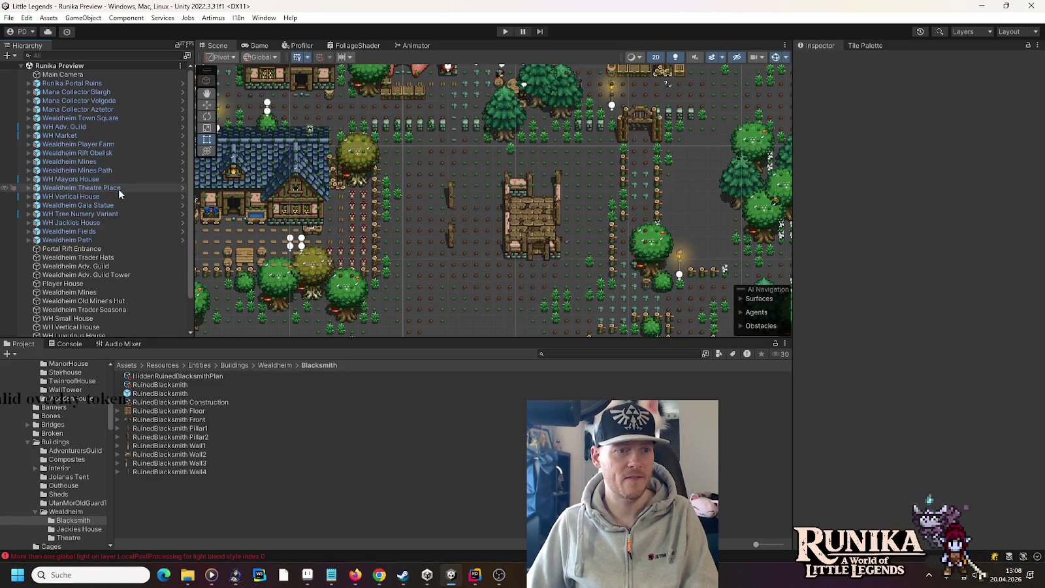
pyautogui.click(501, 103)
pyautogui.click(181, 136)
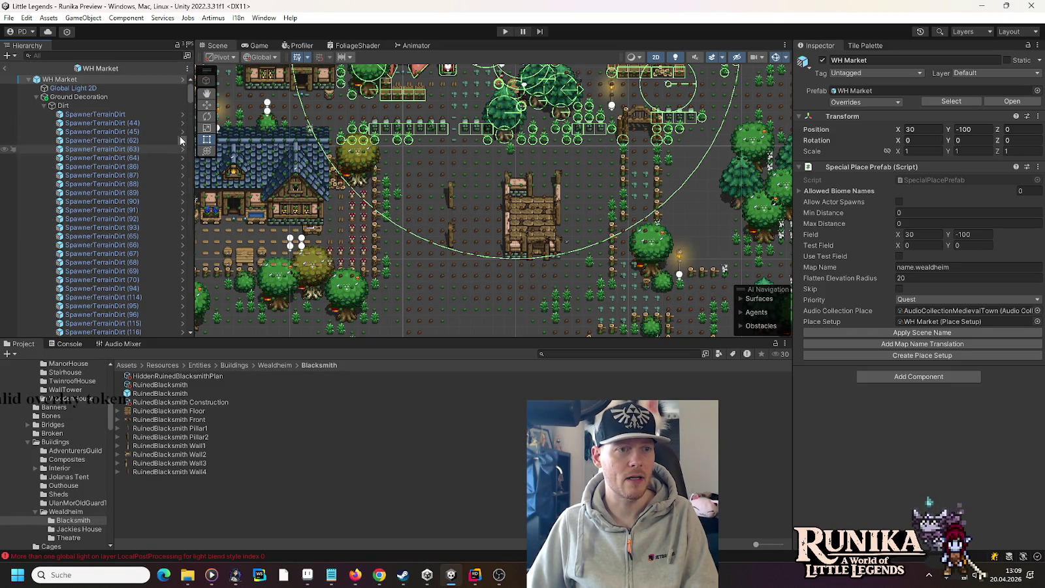
pyautogui.click(3, 68)
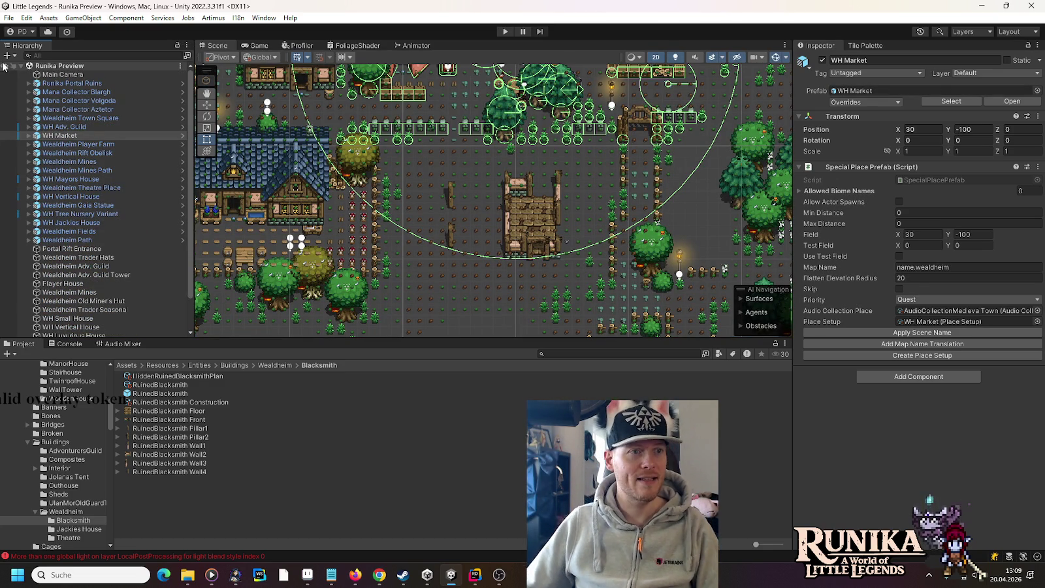
pyautogui.click(531, 217)
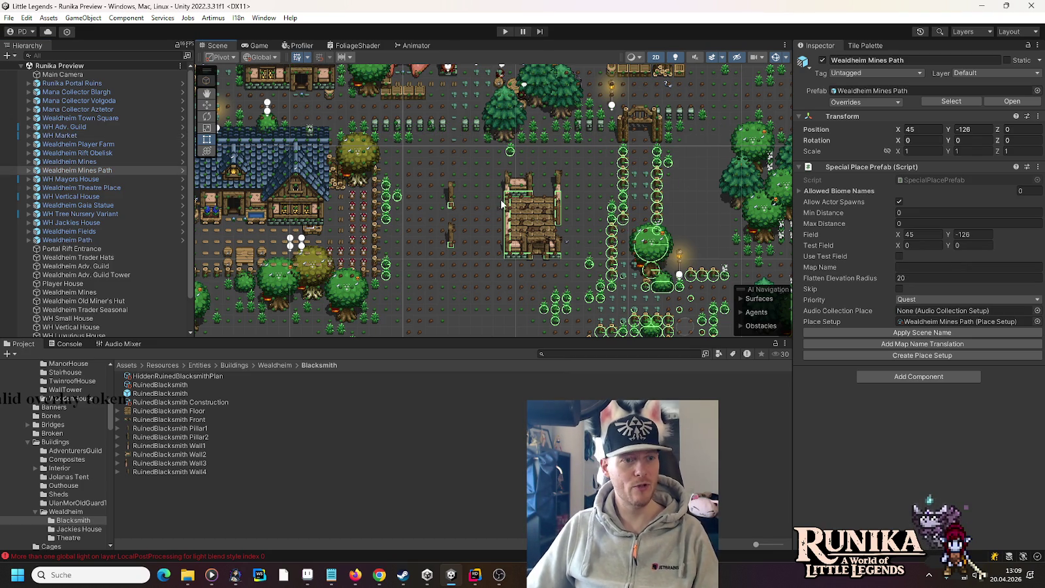
pyautogui.click(184, 170)
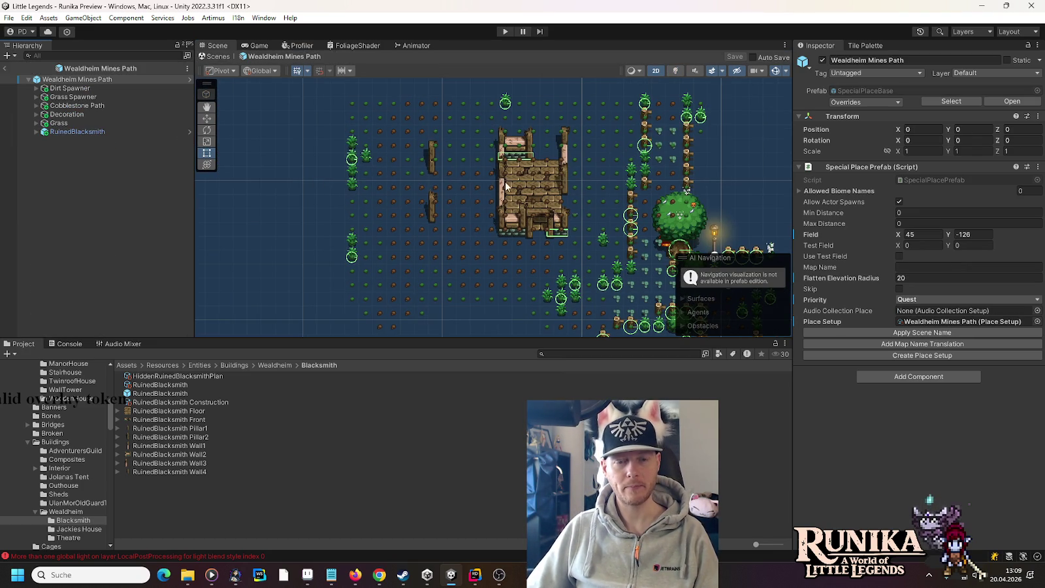
# Zoom to the ruined blacksmith and delete the grass spawner beside its entrance.
pyautogui.scroll(5, 351, 141)
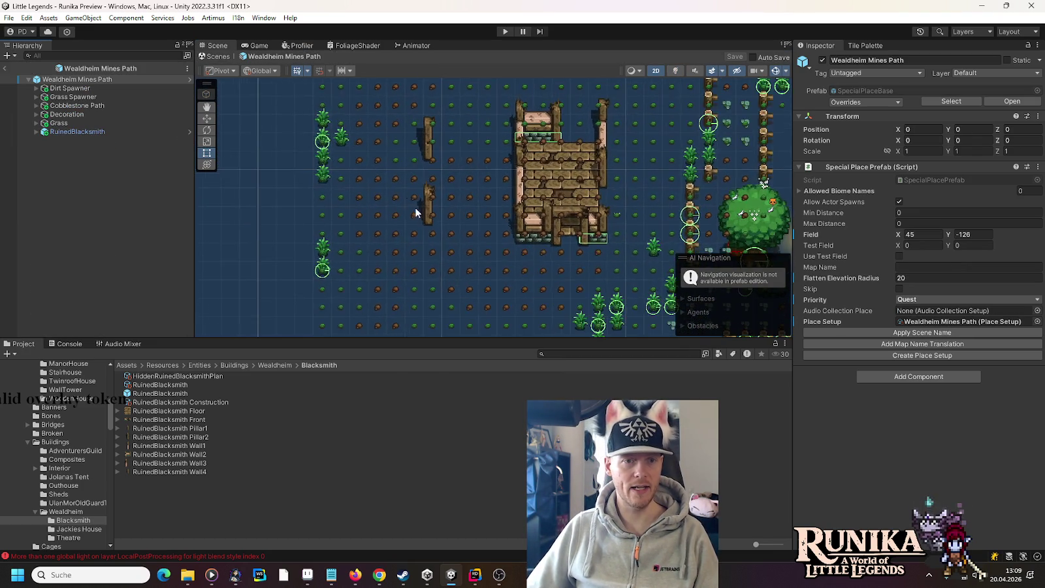
pyautogui.scroll(1, 502, 227)
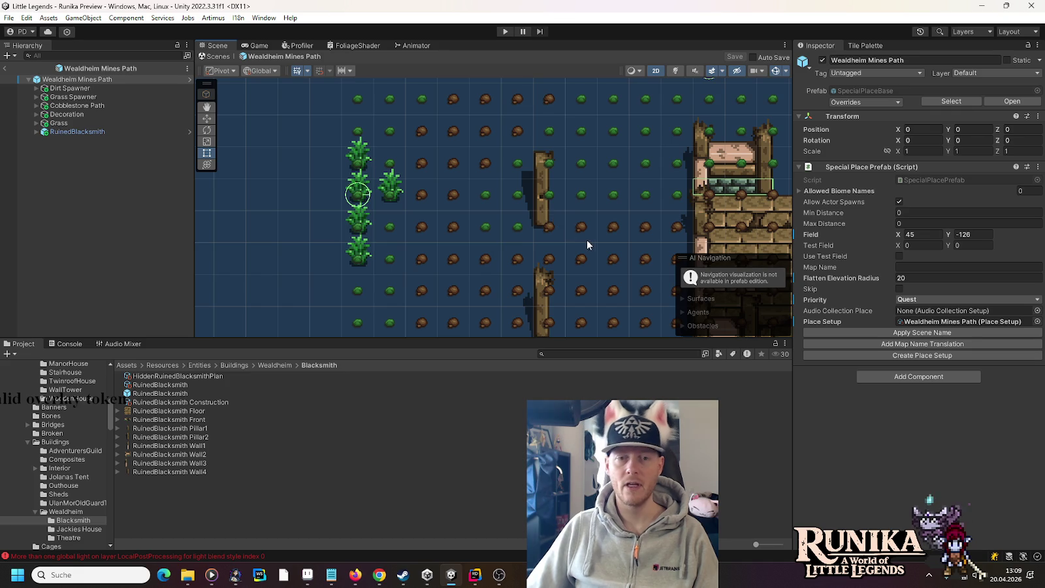
pyautogui.moveTo(587, 240); pyautogui.dragTo(402, 177)
pyautogui.scroll(-4, 437, 182)
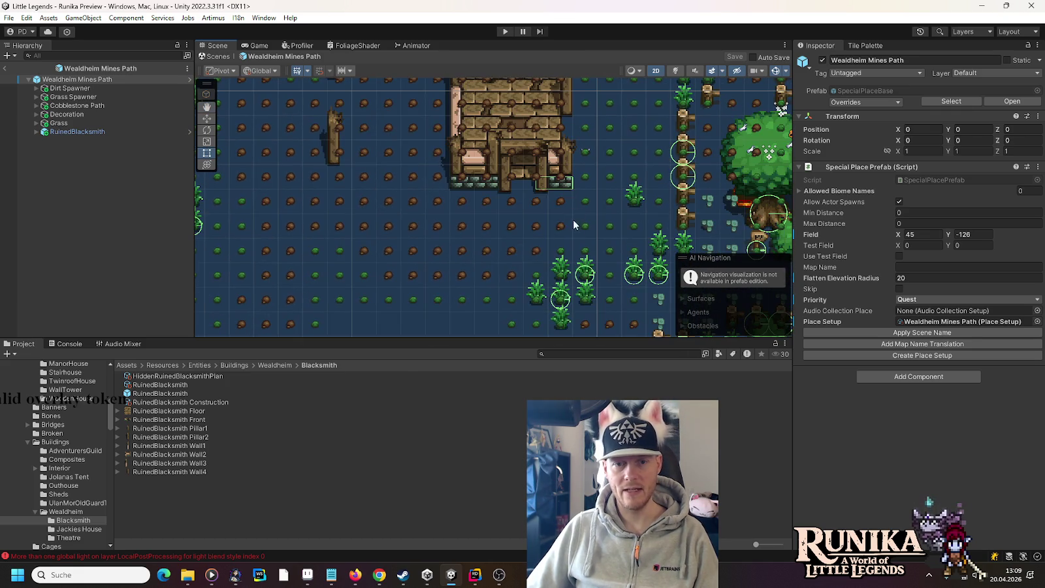
pyautogui.scroll(2, 567, 190)
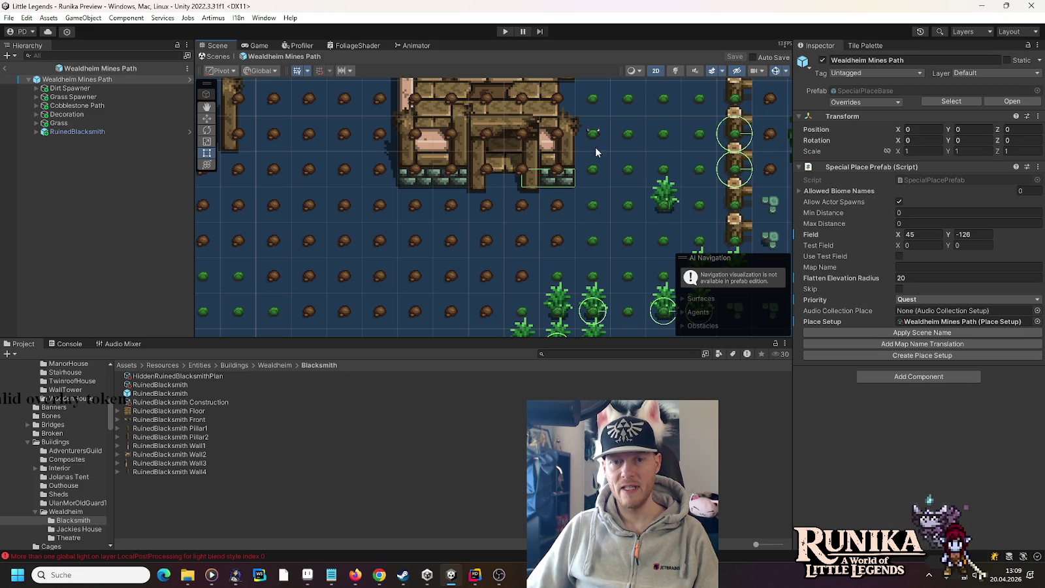
pyautogui.click(530, 297)
pyautogui.moveTo(536, 261); pyautogui.dragTo(466, 175)
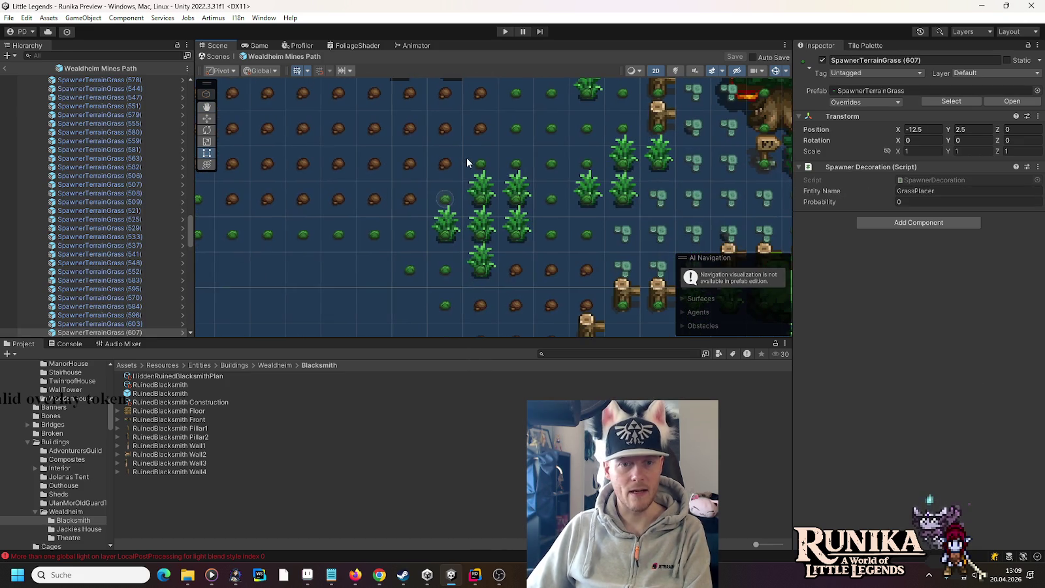
pyautogui.moveTo(515, 121); pyautogui.dragTo(518, 182)
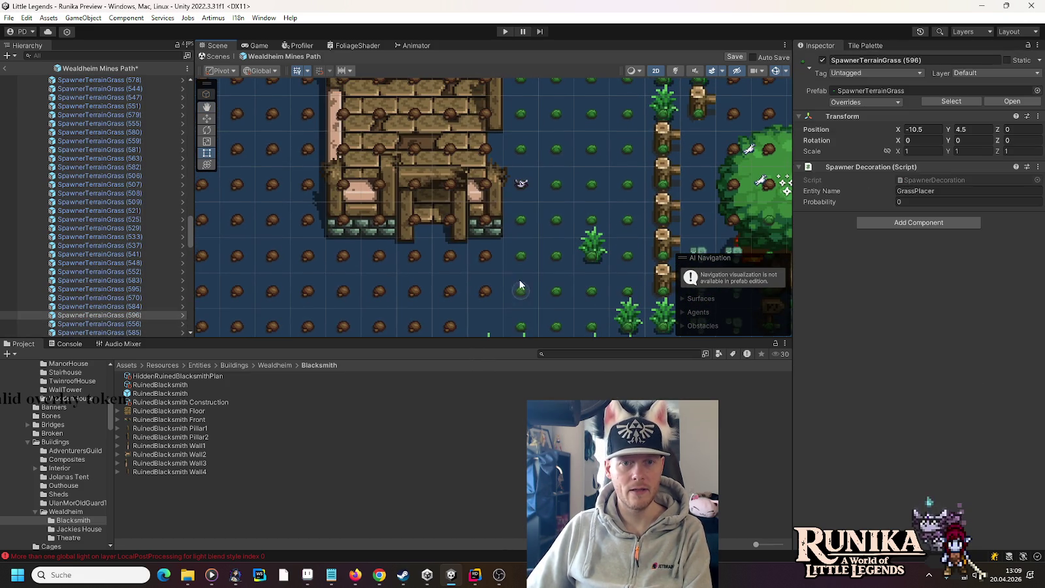
pyautogui.click(521, 184)
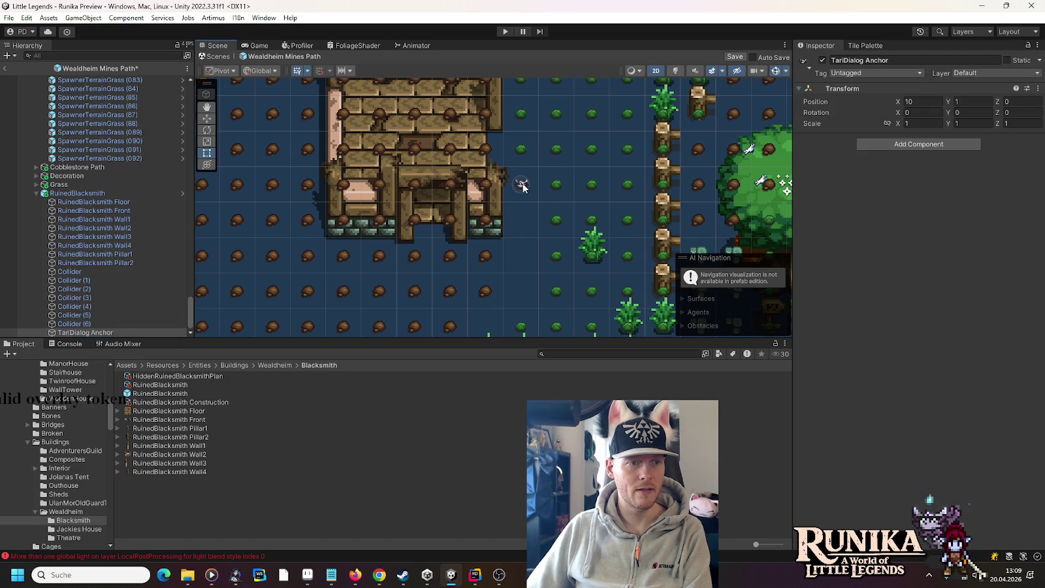
pyautogui.click(522, 185)
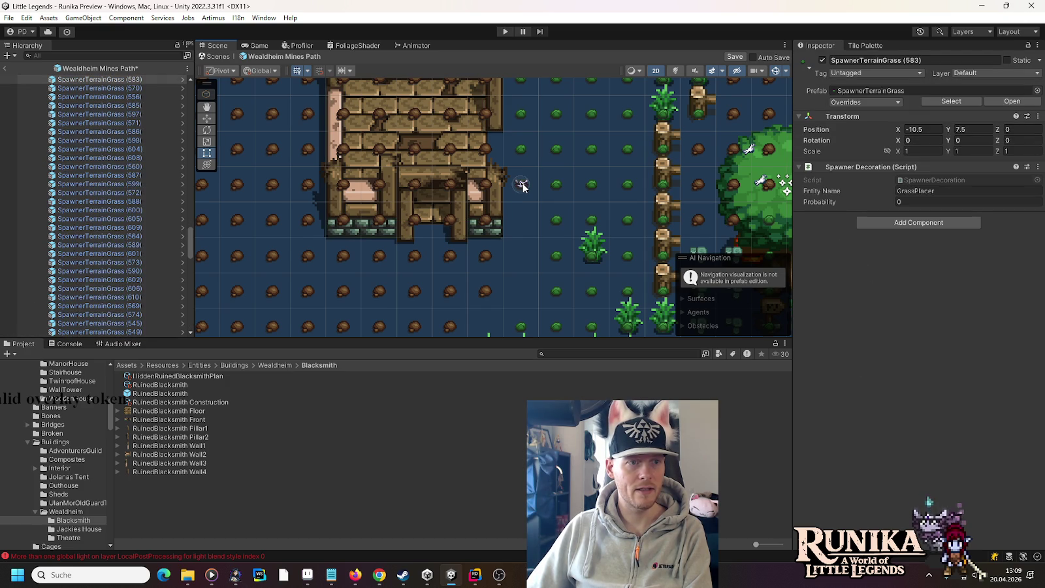
pyautogui.press('Delete')
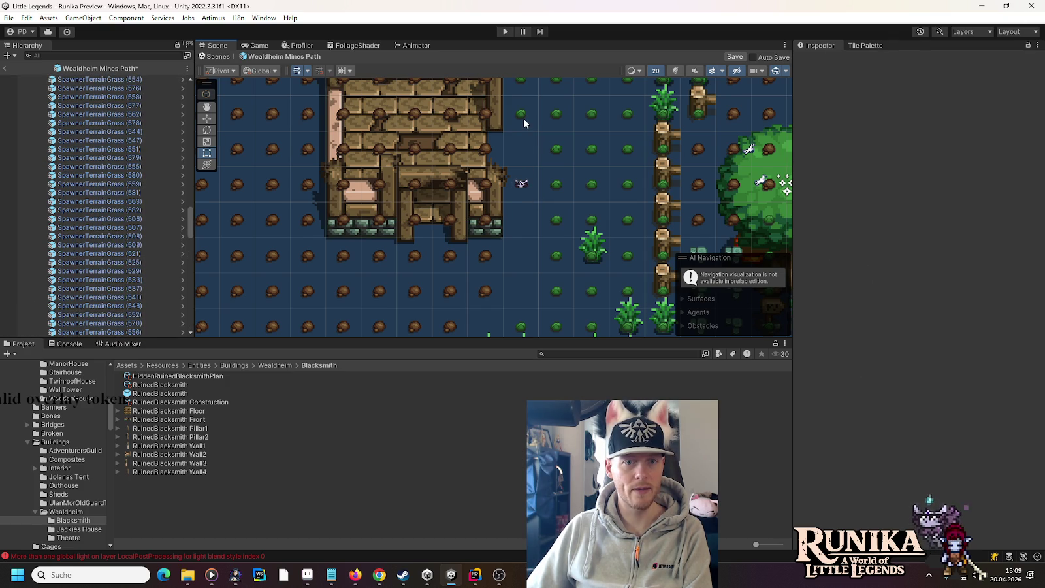
# Delete the second grass spawner near the blacksmith.
pyautogui.click(520, 112)
pyautogui.moveTo(521, 113)
pyautogui.mouseDown()
pyautogui.moveTo(531, 215)
pyautogui.moveTo(519, 118)
pyautogui.mouseUp()
pyautogui.press('Delete')
# Duplicate a dirt spawner repeatedly and move the copies into the gap, reaching X -10.5, Y 9.5.
pyautogui.click(514, 276)
pyautogui.moveTo(514, 277); pyautogui.dragTo(514, 218)
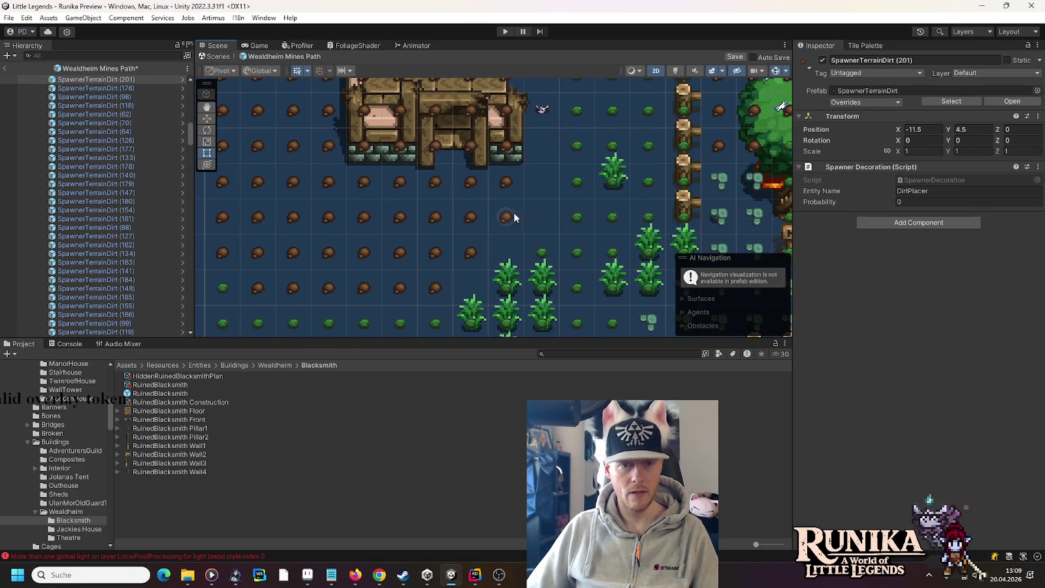
pyautogui.press('w')
pyautogui.hotkey('ctrl', 'd')
pyautogui.moveTo(512, 211)
pyautogui.mouseDown()
pyautogui.moveTo(475, 284)
pyautogui.moveTo(494, 250)
pyautogui.moveTo(510, 250)
pyautogui.moveTo(540, 212)
pyautogui.mouseUp()
pyautogui.hotkey('ctrl', 'd')
pyautogui.hotkey('ctrl', 'd')
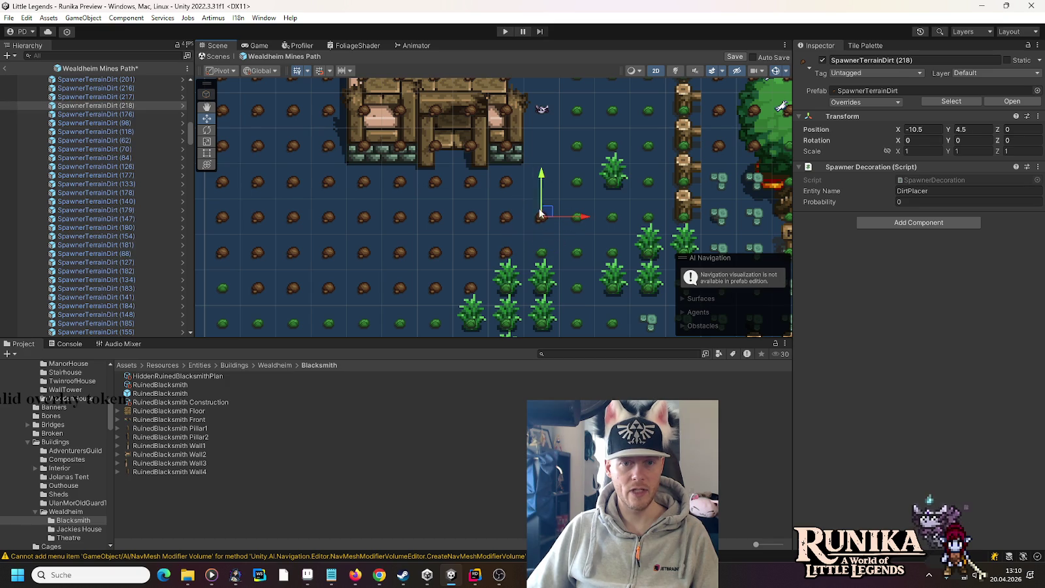
pyautogui.moveTo(504, 260); pyautogui.dragTo(469, 331)
pyautogui.hotkey('ctrl', 'd')
pyautogui.moveTo(514, 285)
pyautogui.mouseDown()
pyautogui.moveTo(514, 111)
pyautogui.moveTo(534, 221)
pyautogui.mouseUp()
pyautogui.hotkey('ctrl', 'd')
pyautogui.hotkey('ctrl', 'd')
pyautogui.hotkey('ctrl', 'd')
pyautogui.hotkey('ctrl', 'd')
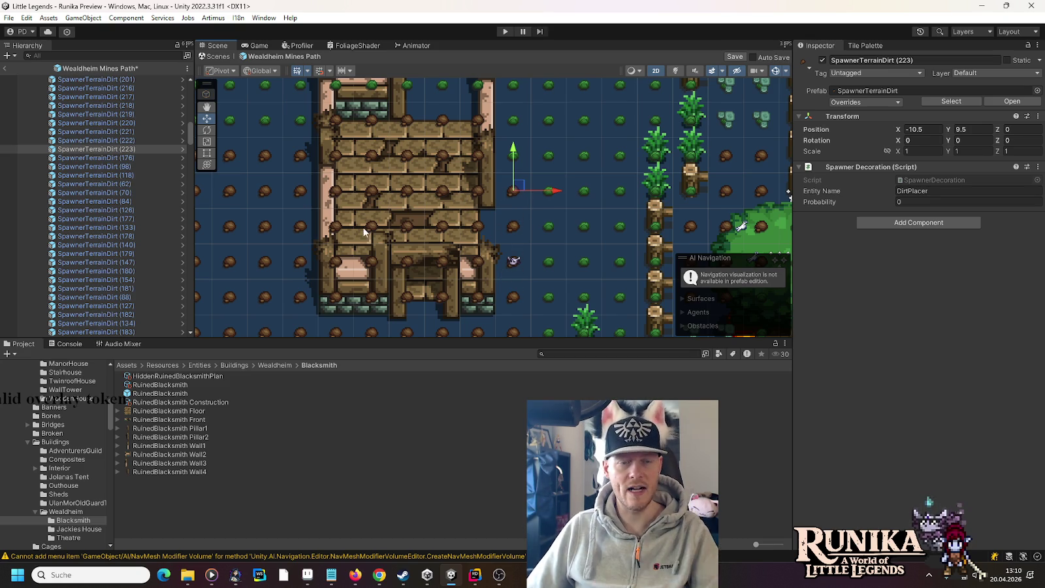
pyautogui.scroll(-2, 469, 209)
pyautogui.scroll(-5, 534, 203)
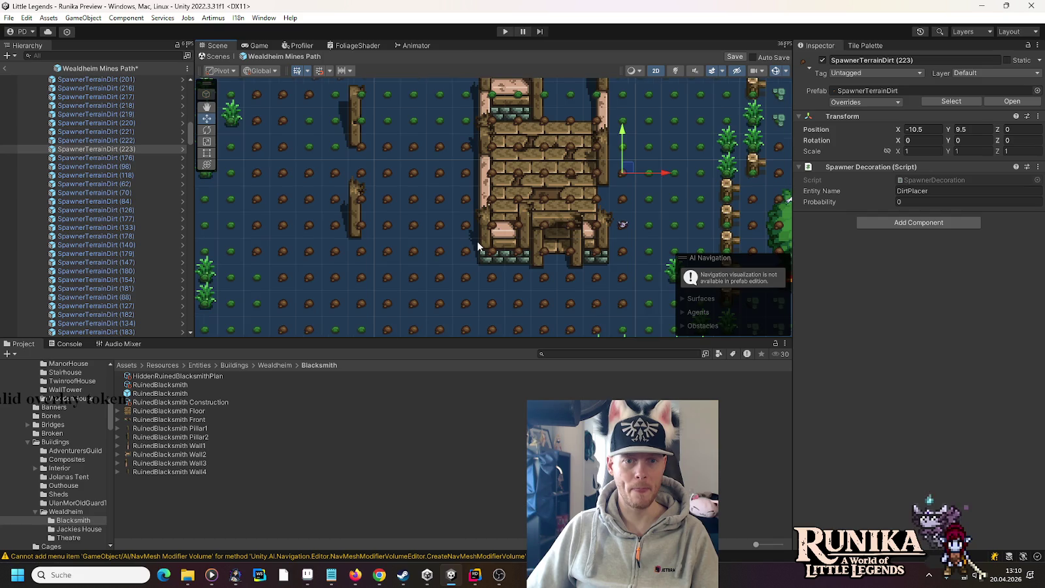
pyautogui.scroll(3, 577, 146)
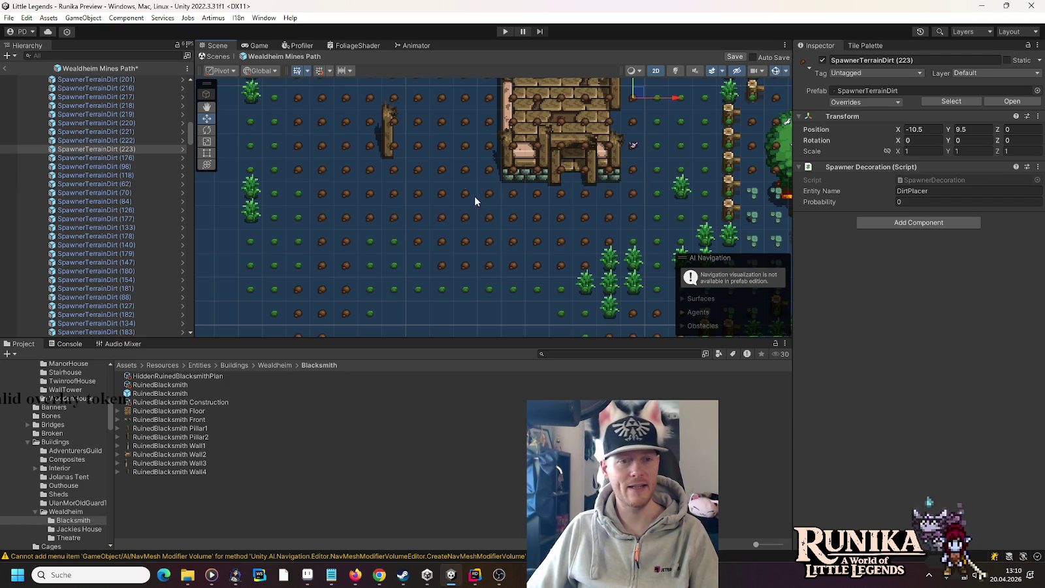
pyautogui.moveTo(420, 154); pyautogui.dragTo(452, 246)
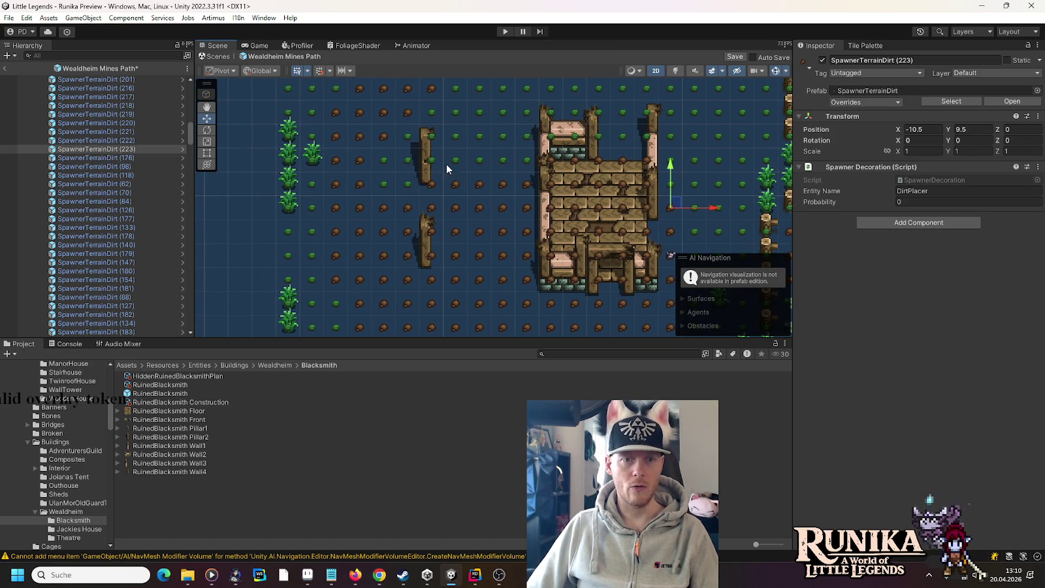
pyautogui.moveTo(446, 212); pyautogui.dragTo(493, 271)
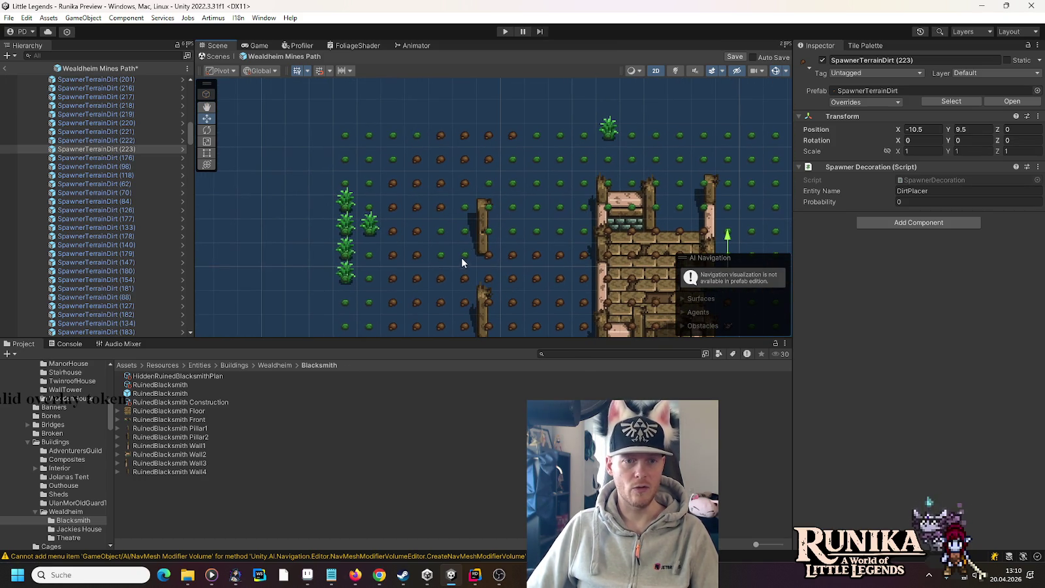
pyautogui.moveTo(483, 107); pyautogui.dragTo(487, 167)
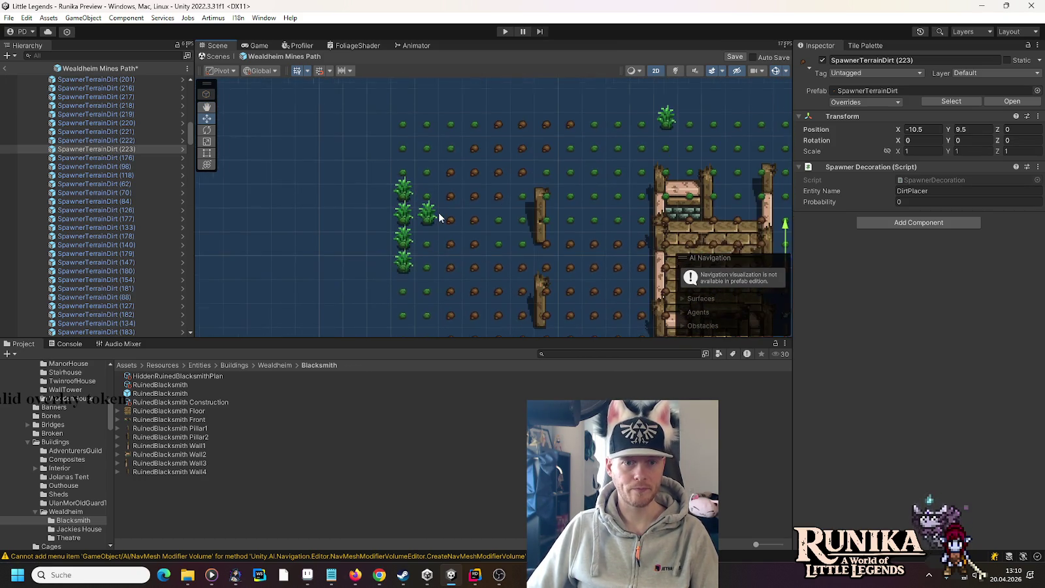
pyautogui.scroll(2, 428, 212)
pyautogui.click(425, 213)
# Nudge Grass (3) up half a unit, add a copy up-left, and move a grass spawner two cells down.
pyautogui.moveTo(462, 278)
pyautogui.mouseDown()
pyautogui.moveTo(459, 77)
pyautogui.moveTo(428, 353)
pyautogui.mouseUp()
pyautogui.moveTo(427, 312); pyautogui.dragTo(476, 210)
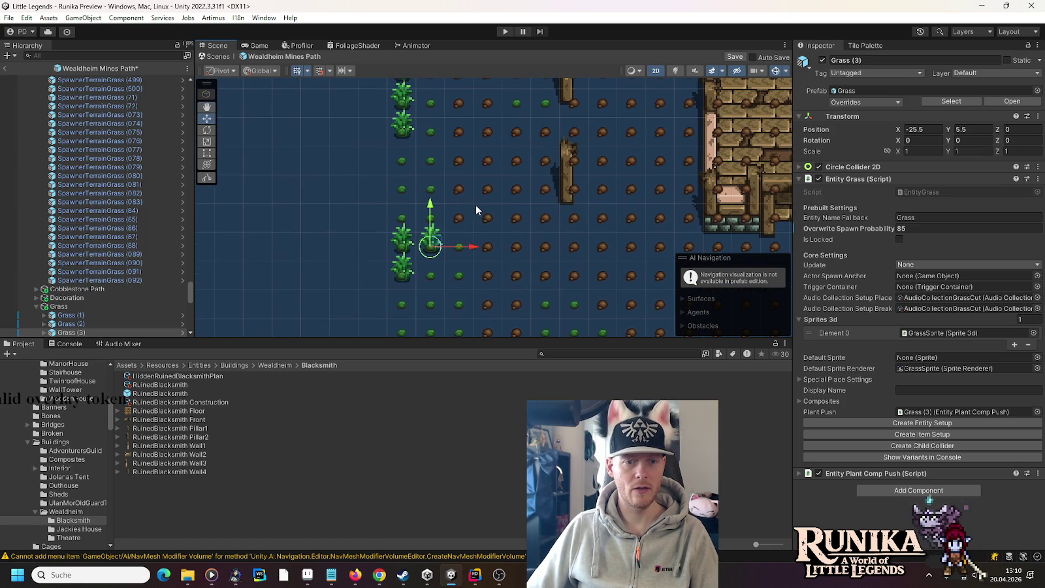
pyautogui.hotkey('ctrl', 'd')
pyautogui.moveTo(432, 250)
pyautogui.mouseDown()
pyautogui.moveTo(431, 225)
pyautogui.moveTo(404, 221)
pyautogui.mouseUp()
pyautogui.moveTo(466, 156); pyautogui.dragTo(479, 268)
pyautogui.moveTo(442, 167); pyautogui.dragTo(439, 226)
# Shift a group of four dirt spawners one cell left.
pyautogui.click(438, 252)
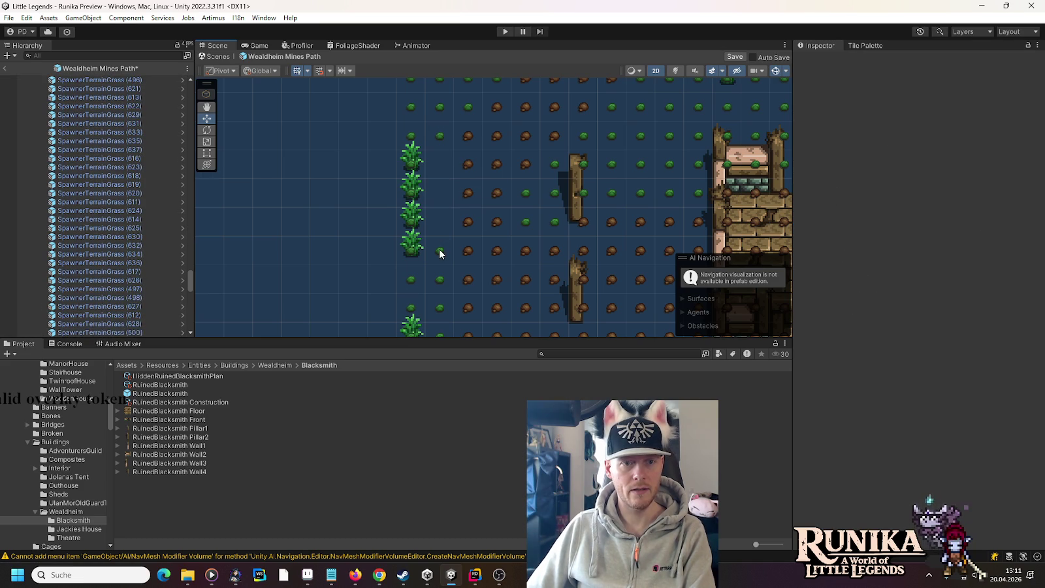
pyautogui.click(466, 255)
pyautogui.moveTo(442, 155)
pyautogui.mouseDown()
pyautogui.moveTo(477, 196)
pyautogui.moveTo(499, 260)
pyautogui.moveTo(509, 260)
pyautogui.mouseUp()
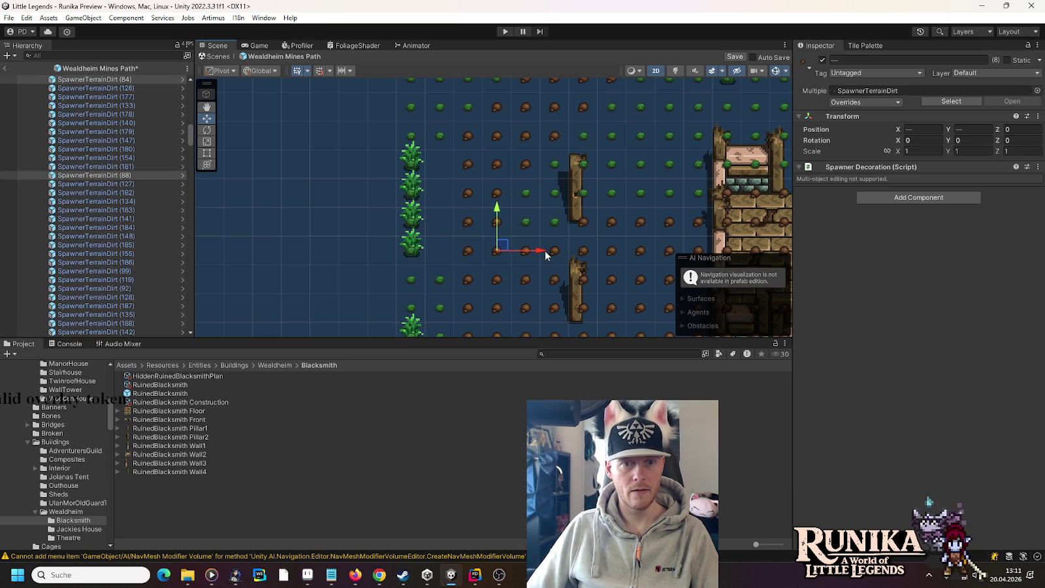
pyautogui.moveTo(439, 155); pyautogui.dragTo(482, 260)
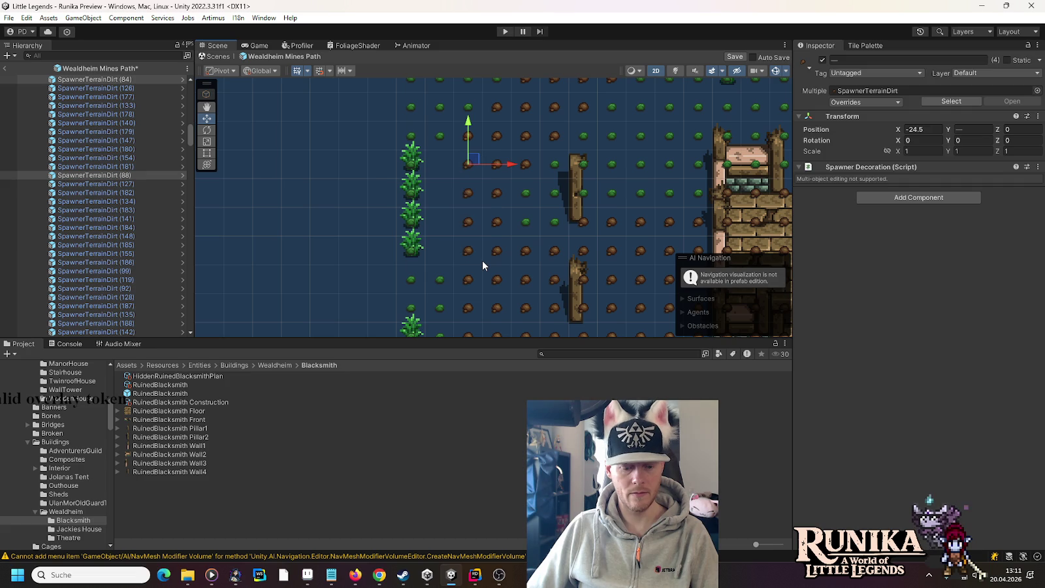
pyautogui.moveTo(508, 194); pyautogui.dragTo(480, 194)
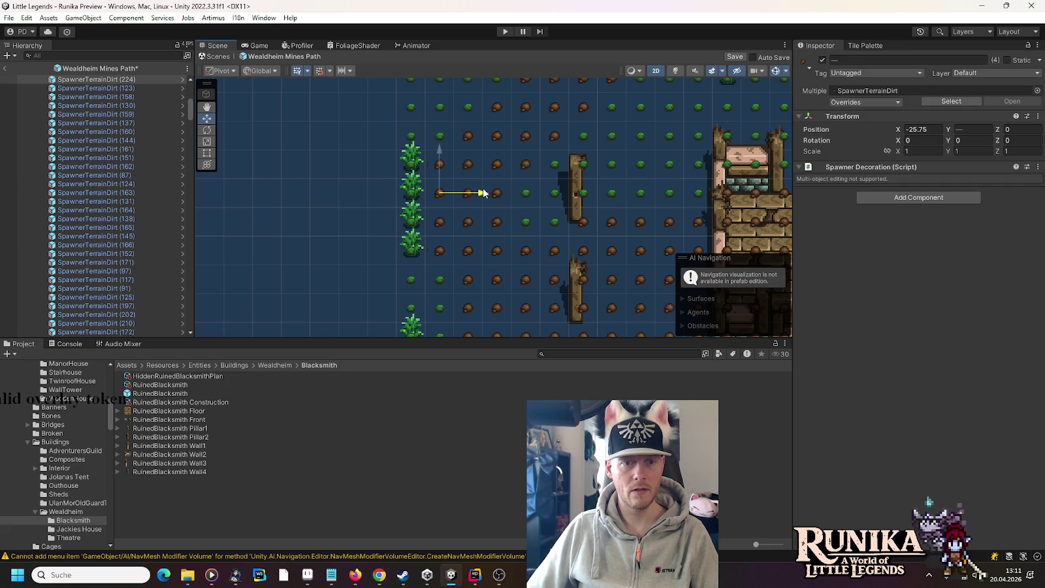
pyautogui.click(363, 203)
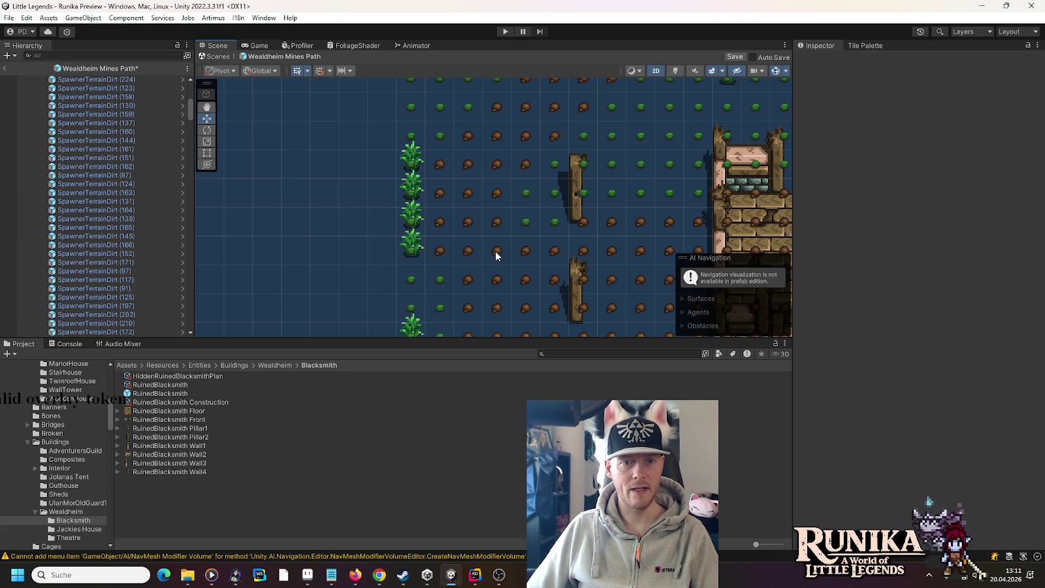
# Delete two extra dirt spawners, lower another one cell, and align SpawnerTerrainGrass (575) leftward on the grid.
pyautogui.click(441, 281)
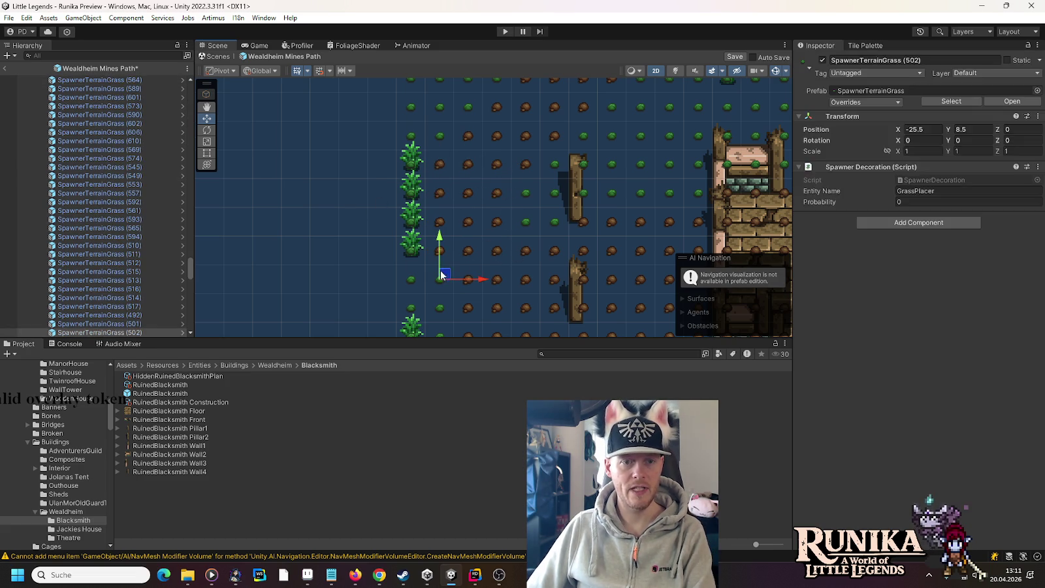
pyautogui.press('Delete')
pyautogui.click(438, 251)
pyautogui.moveTo(439, 214); pyautogui.dragTo(439, 236)
pyautogui.click(497, 223)
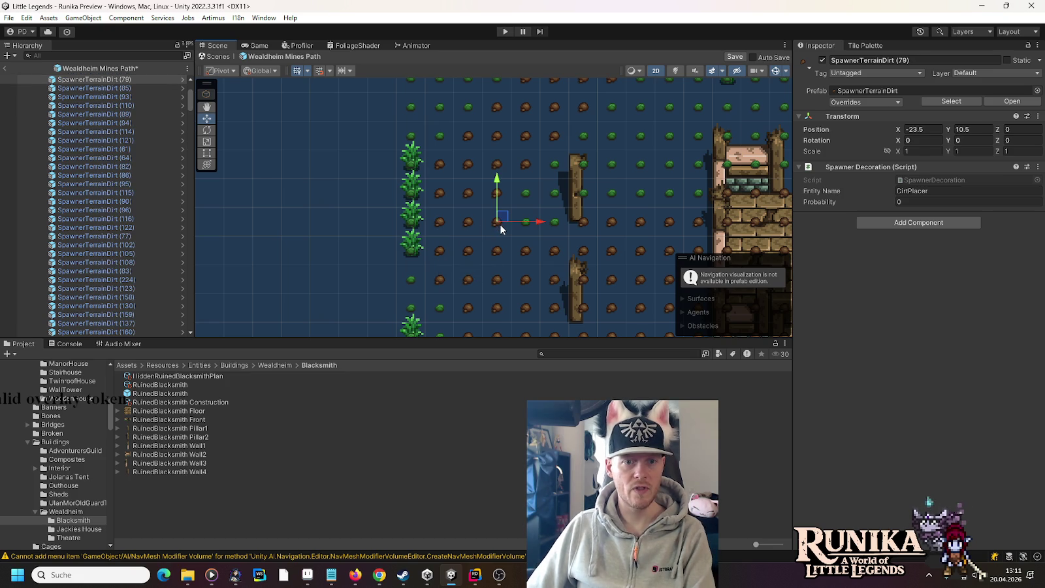
pyautogui.press('Delete')
pyautogui.click(524, 224)
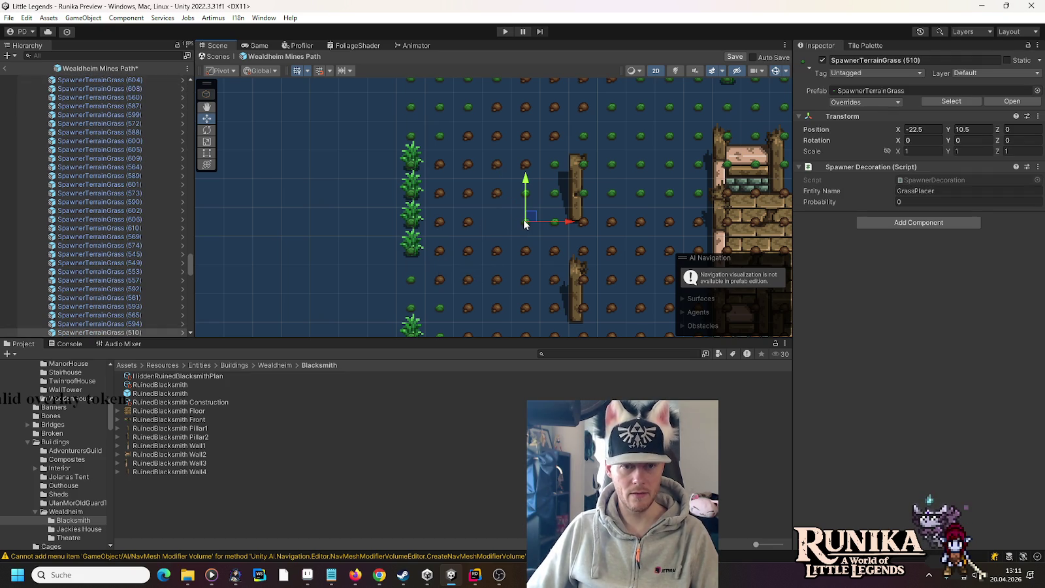
pyautogui.moveTo(529, 218); pyautogui.dragTo(498, 218)
pyautogui.moveTo(497, 268); pyautogui.dragTo(496, 208)
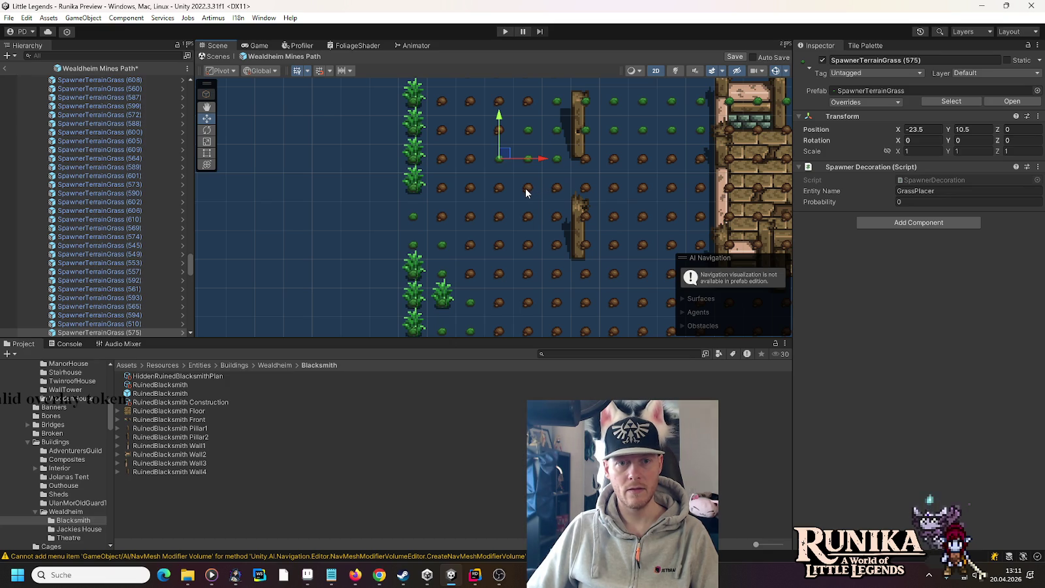
# Replace SpawnerTerrainDirt (119) with the grass spawner above at X -22.5, Y 9.5, and save the prefab.
pyautogui.click(526, 191)
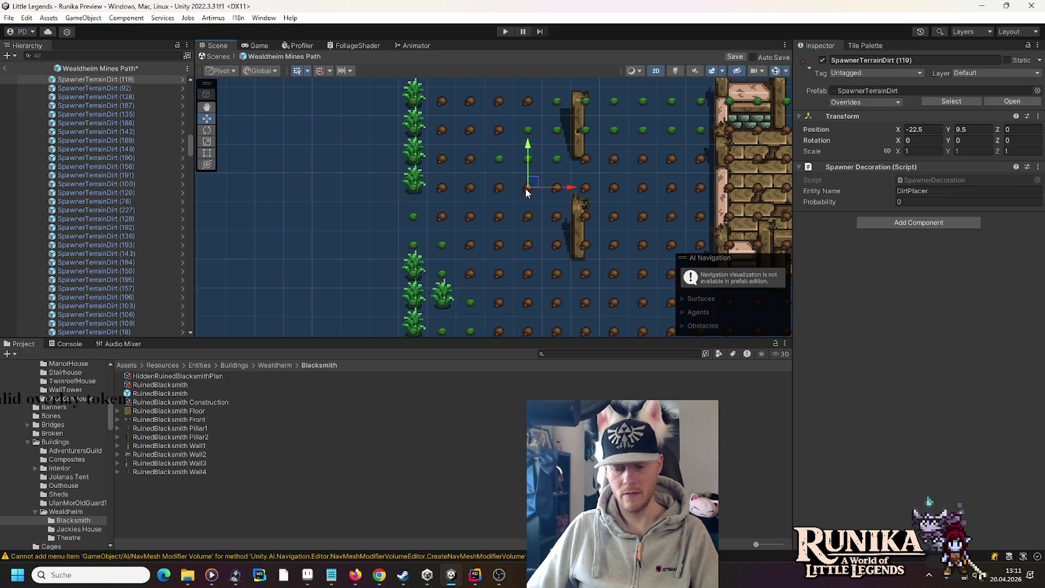
pyautogui.press('Delete')
pyautogui.click(530, 159)
pyautogui.moveTo(527, 116); pyautogui.dragTo(528, 142)
pyautogui.hotkey('ctrl', 's')
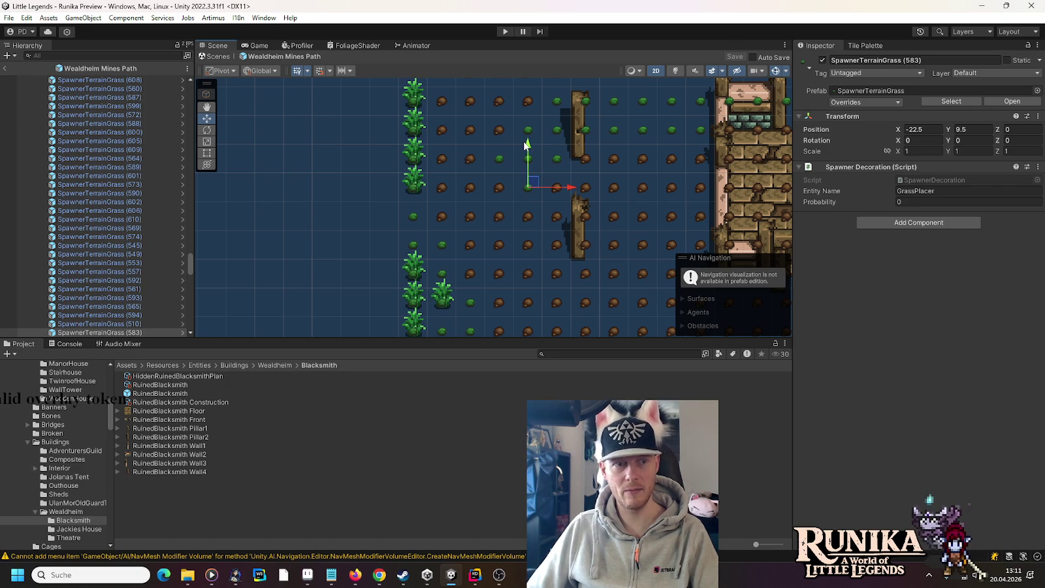
pyautogui.moveTo(190, 265); pyautogui.dragTo(189, 91)
pyautogui.click(62, 80)
# Create the place setup, enter play mode and load the first saved game.
pyautogui.click(913, 355)
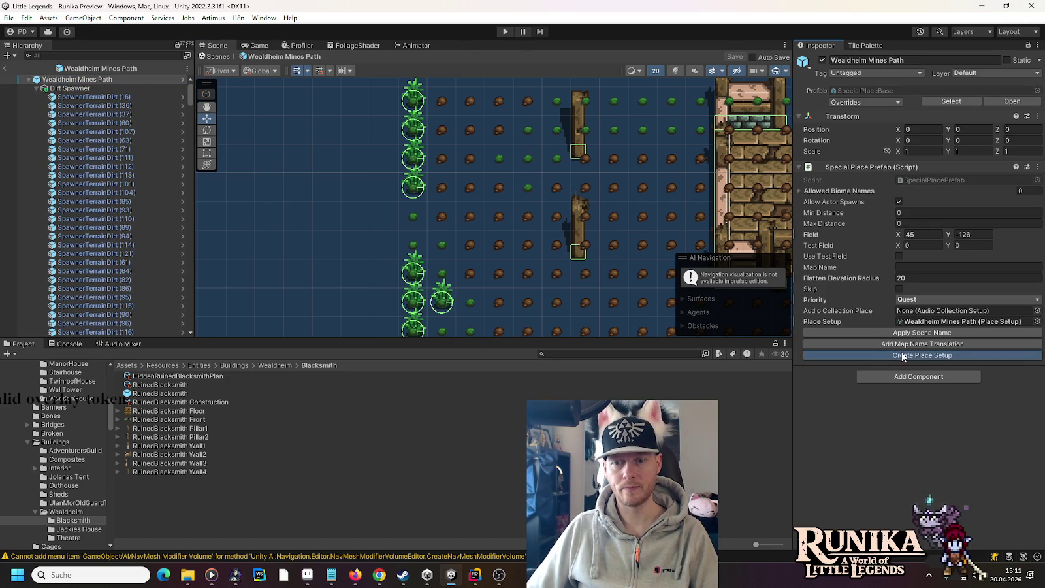
pyautogui.click(505, 32)
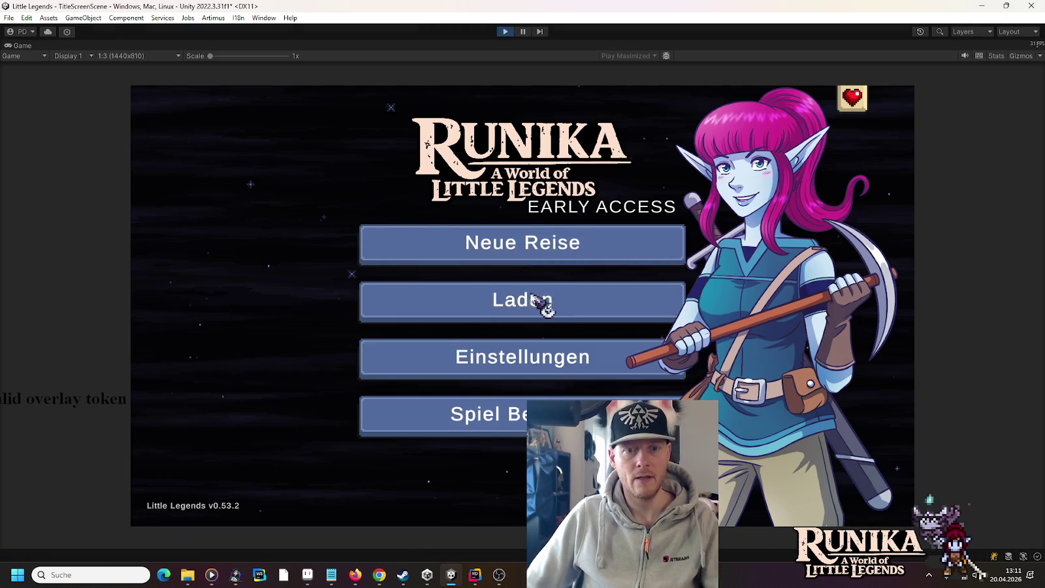
pyautogui.click(541, 303)
pyautogui.click(450, 264)
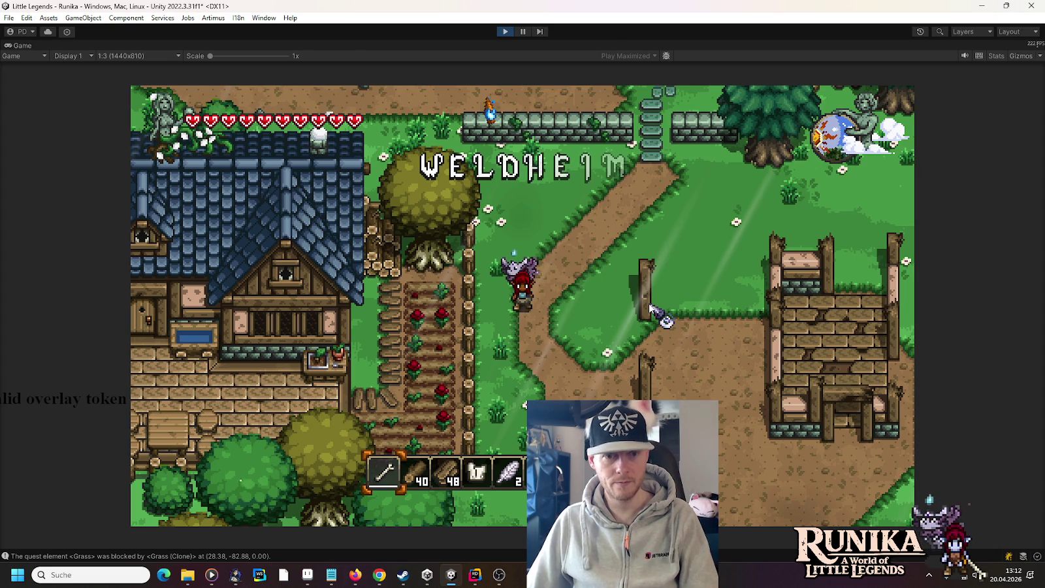
# Walk through the village and south past the ruined blacksmith to the fence posts, then toggle the inventory.
pyautogui.press('s')
pyautogui.press('d')
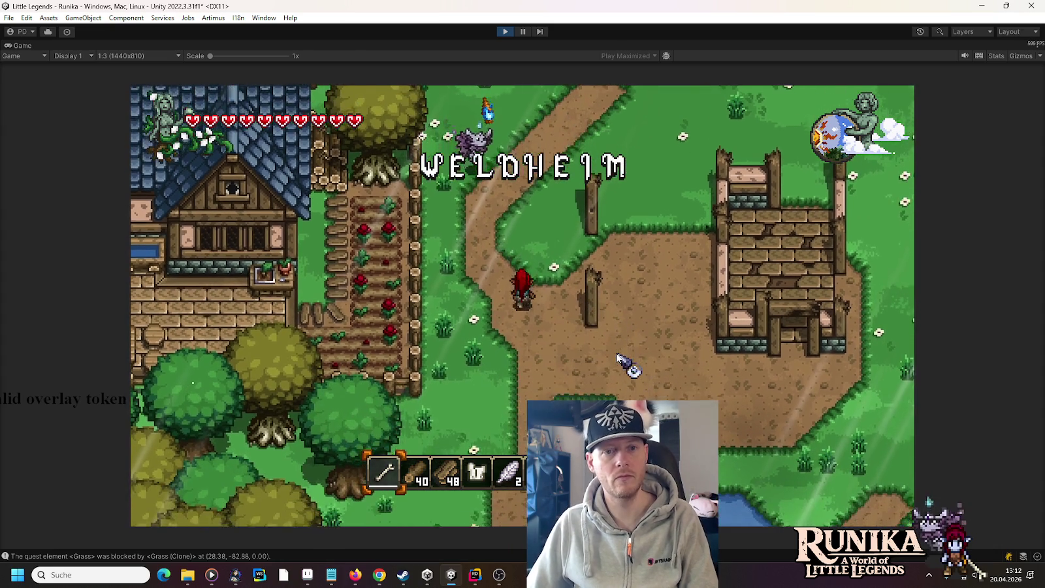
pyautogui.press('w')
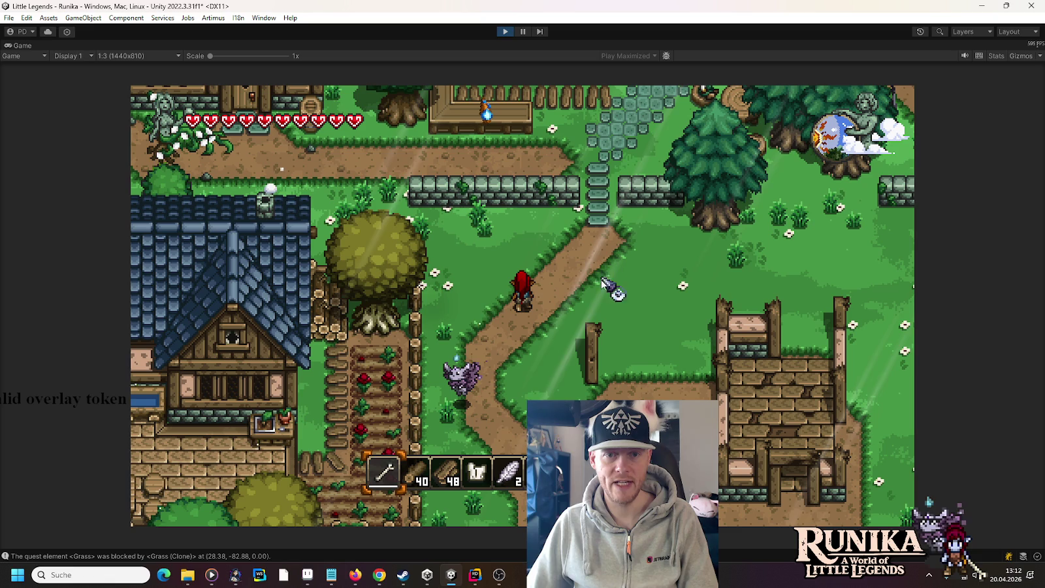
pyautogui.press('s')
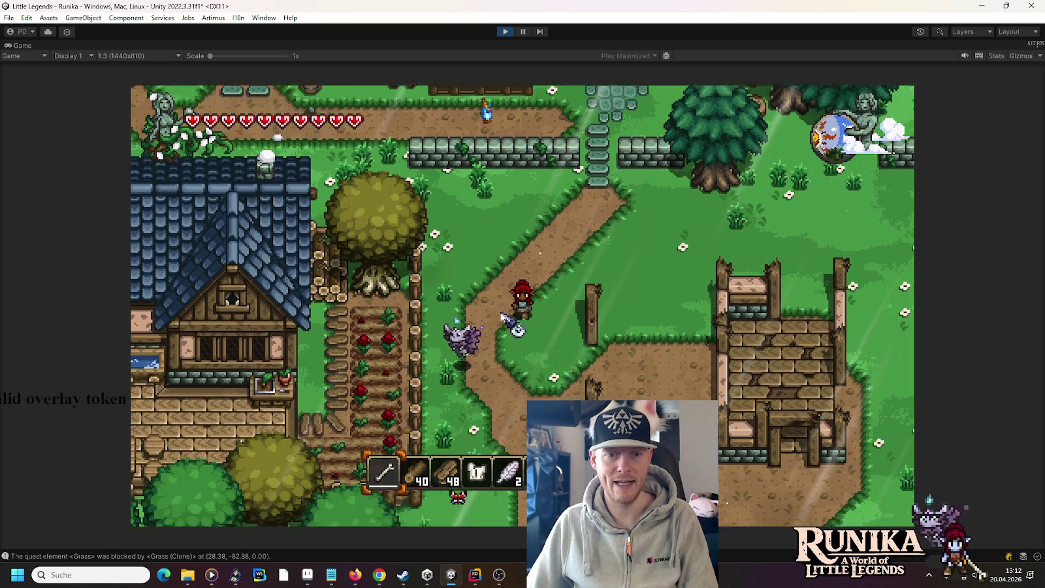
pyautogui.press('s')
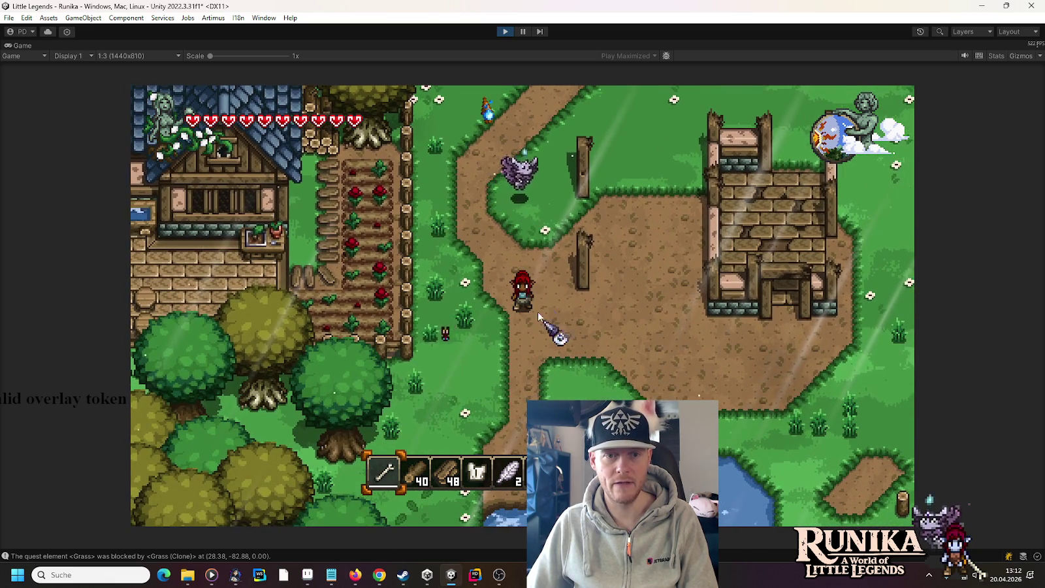
pyautogui.press('s')
pyautogui.press('d')
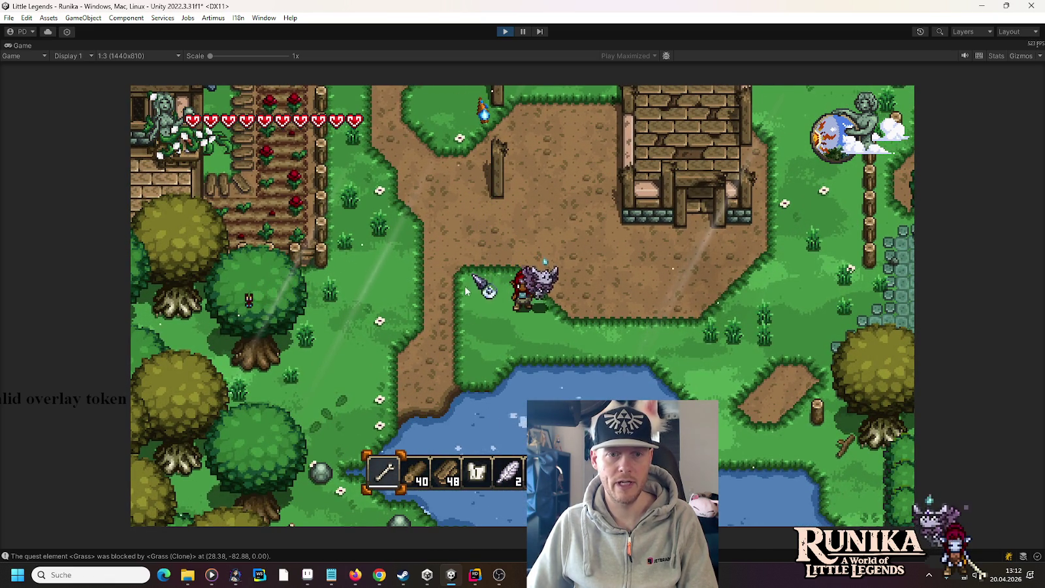
pyautogui.press('a')
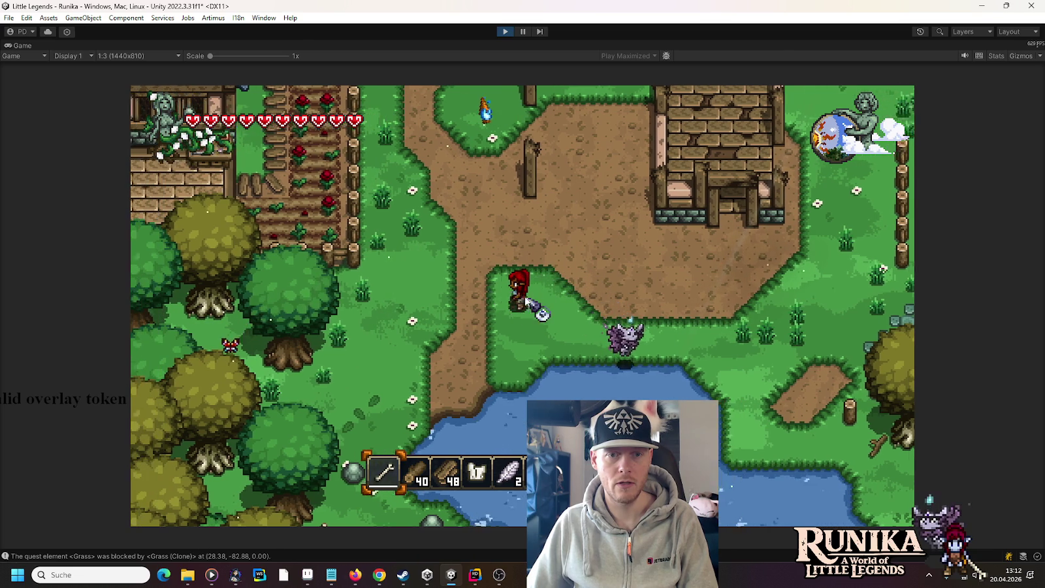
pyautogui.press('w')
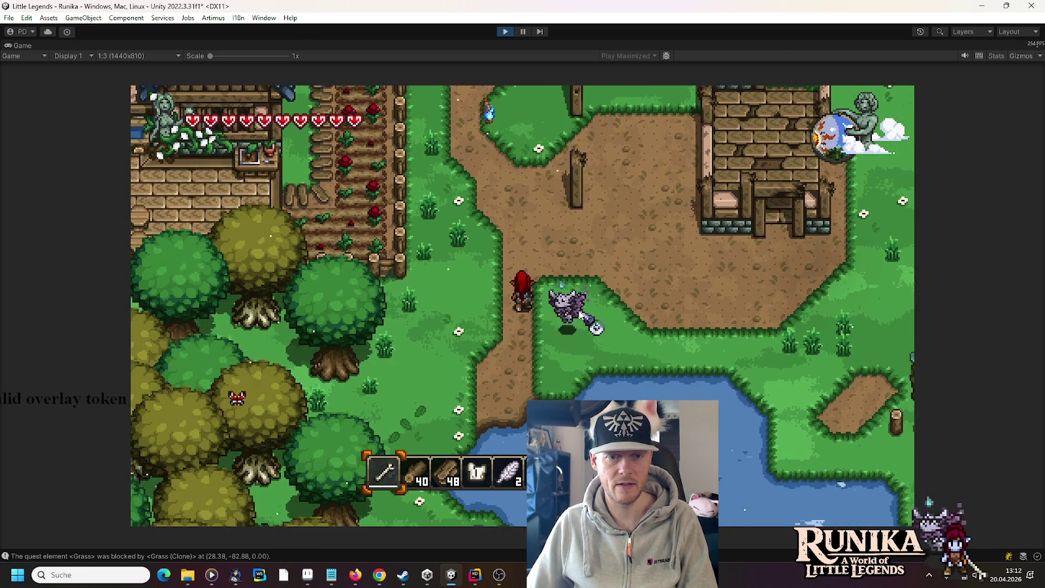
pyautogui.press('e')
pyautogui.press('e')
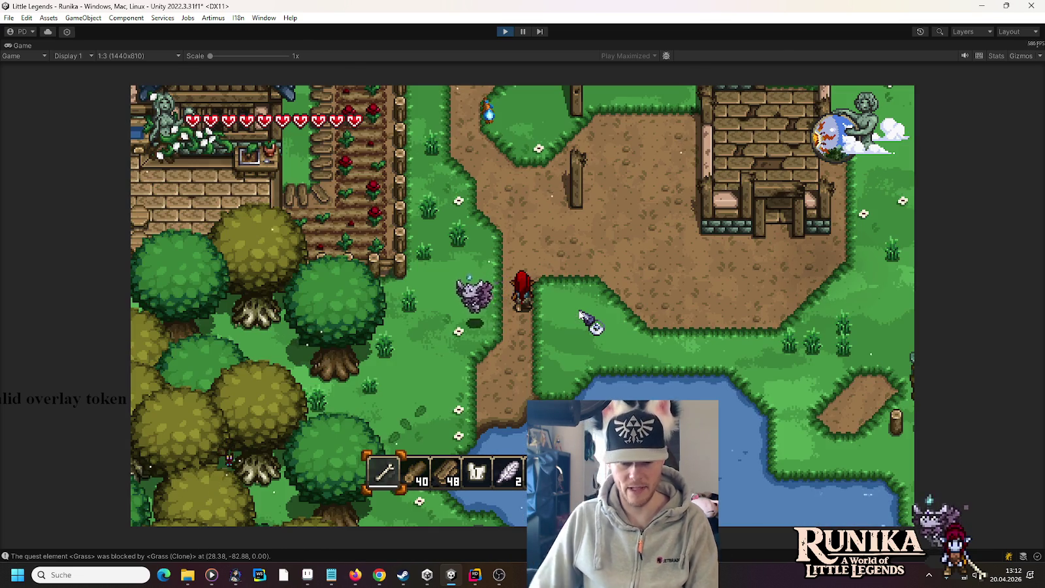
pyautogui.press('Return')
# Add an iron shovel with the 'add IronShovel' command, equip it from slot 5, and dig grass.
pyautogui.write('add')
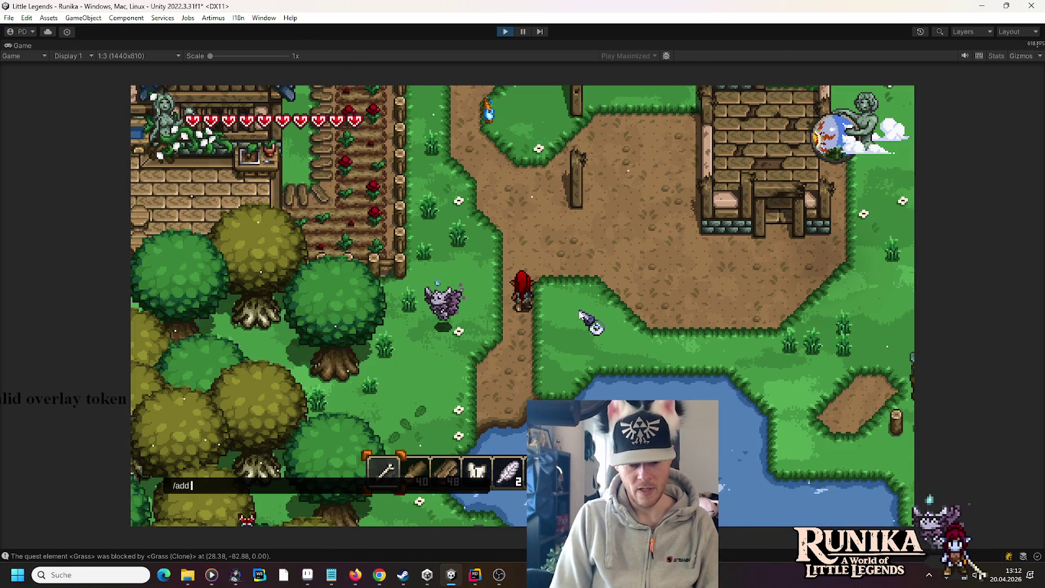
pyautogui.write(' IronShovel')
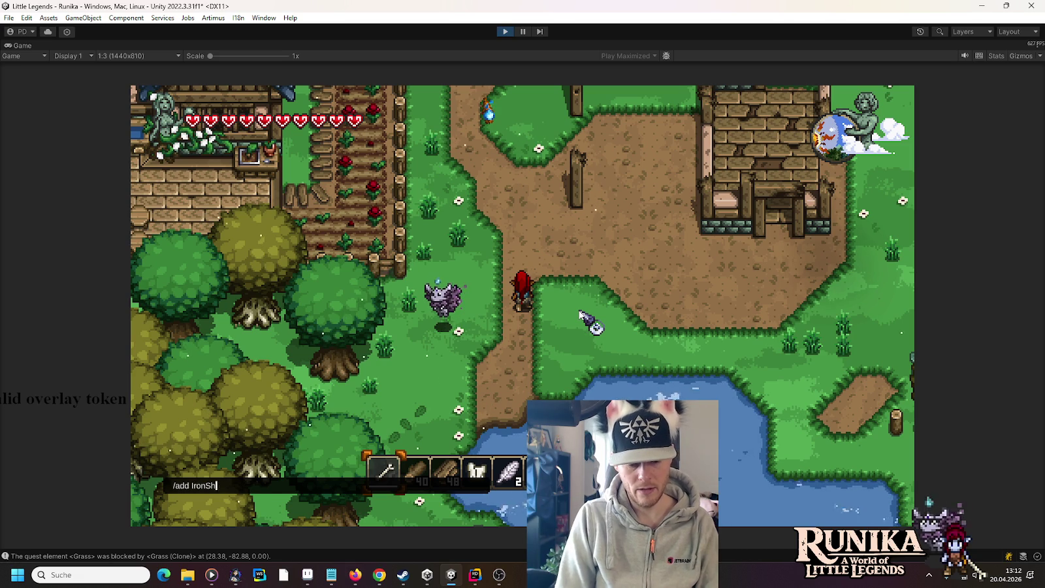
pyautogui.press('Return')
pyautogui.press('5')
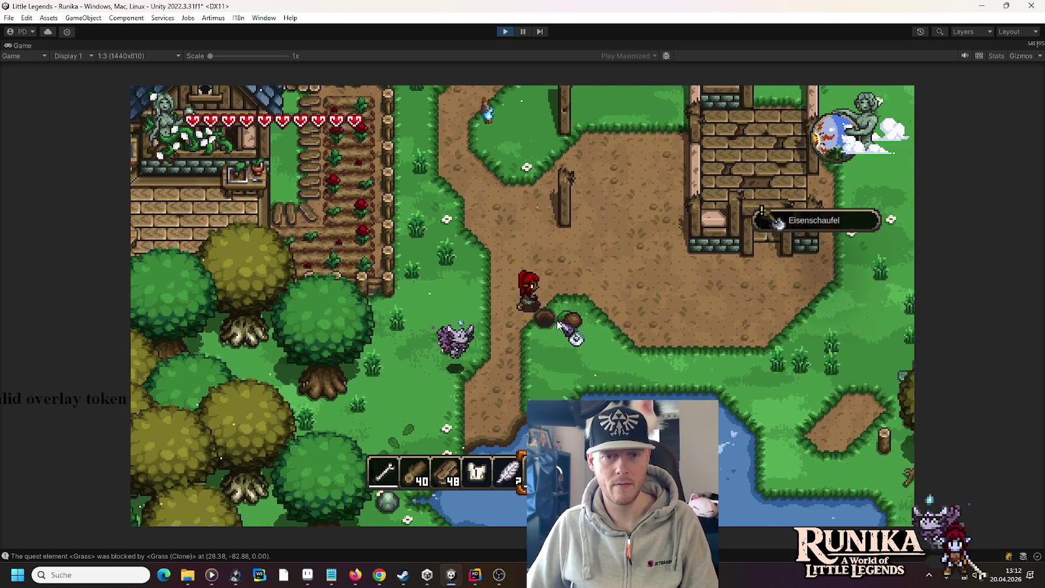
pyautogui.click(537, 319)
# Walk north up the path to the stone stairs, digging grass patches along the way.
pyautogui.press('a')
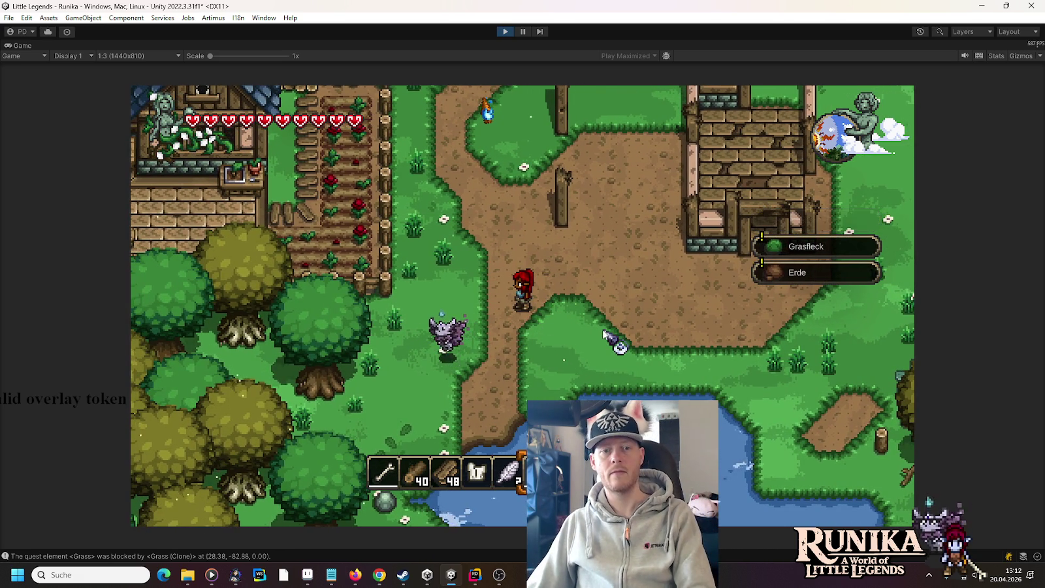
pyautogui.press('w')
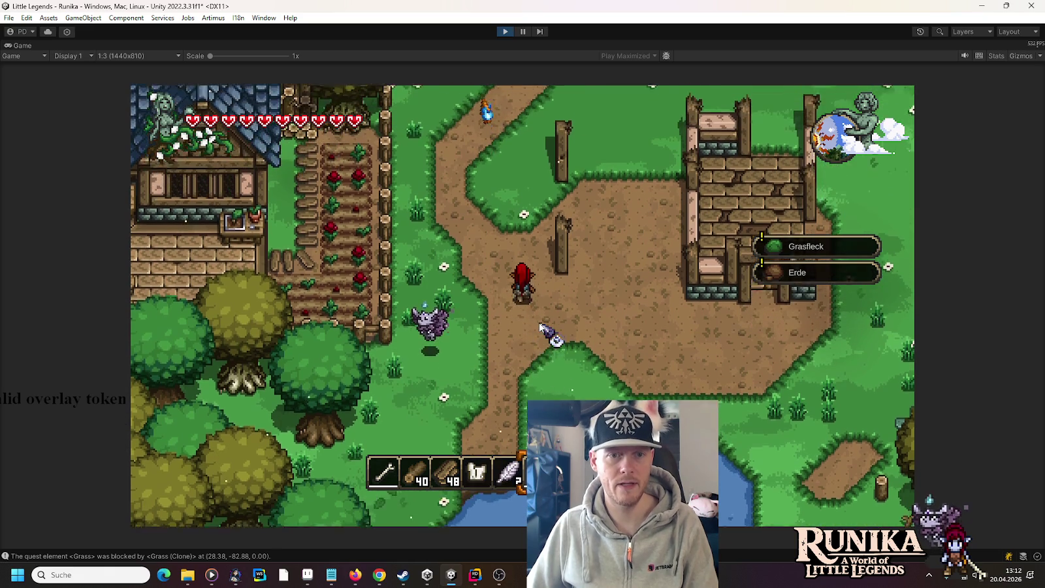
pyautogui.press('w')
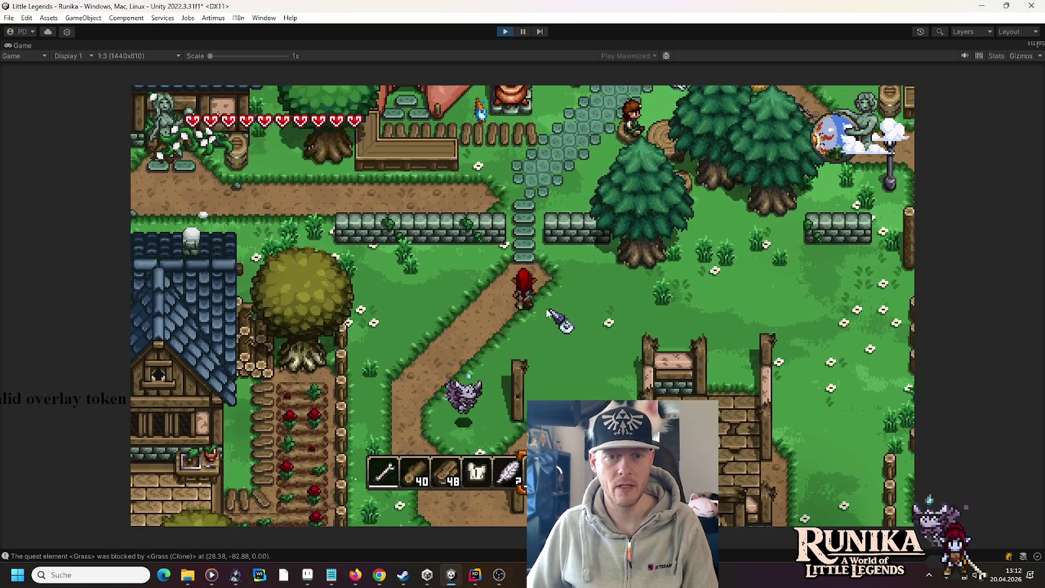
pyautogui.click(547, 312)
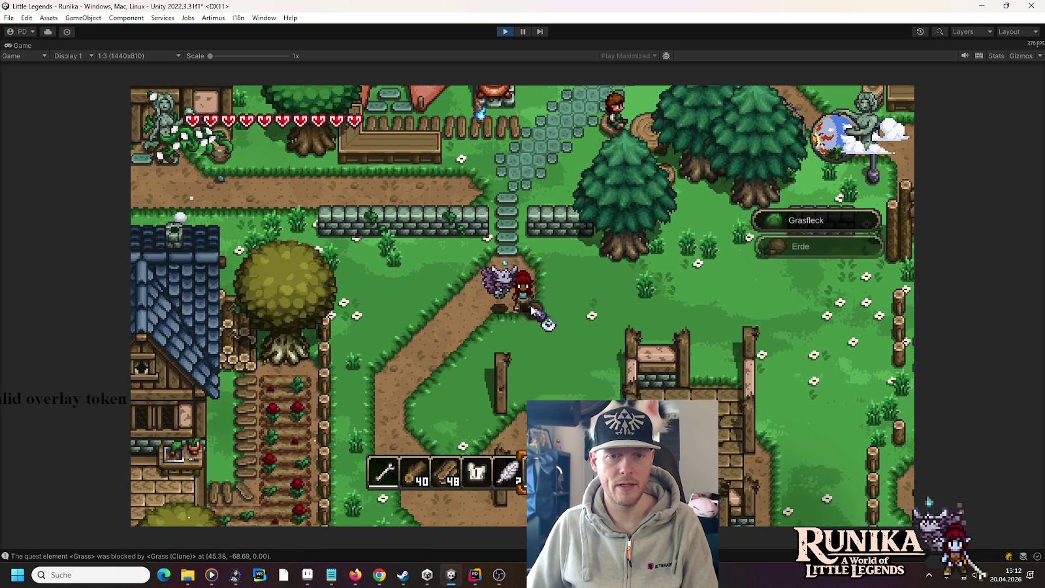
pyautogui.press('s')
pyautogui.click(528, 317)
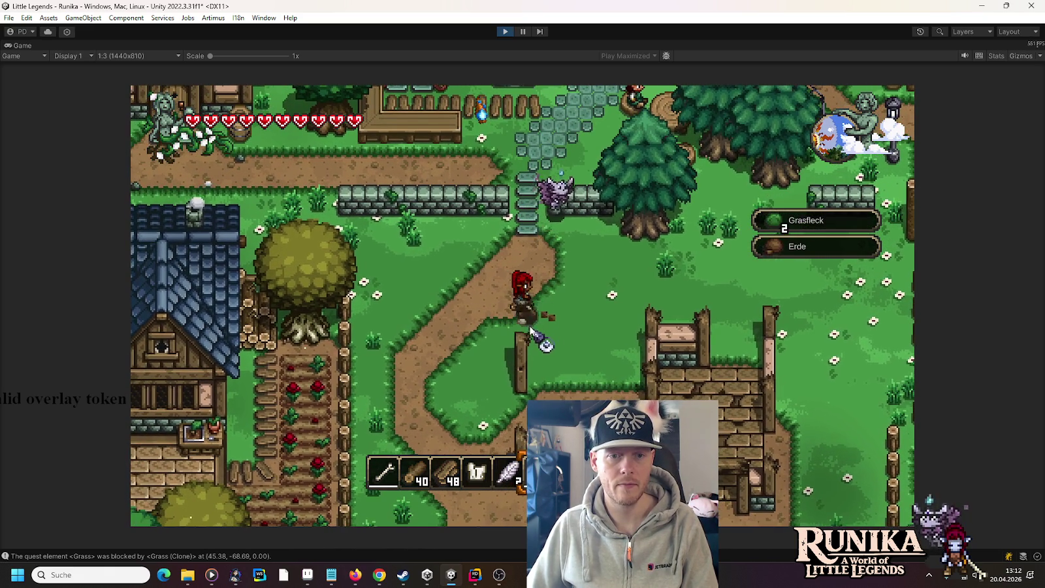
pyautogui.press('a')
pyautogui.press('w')
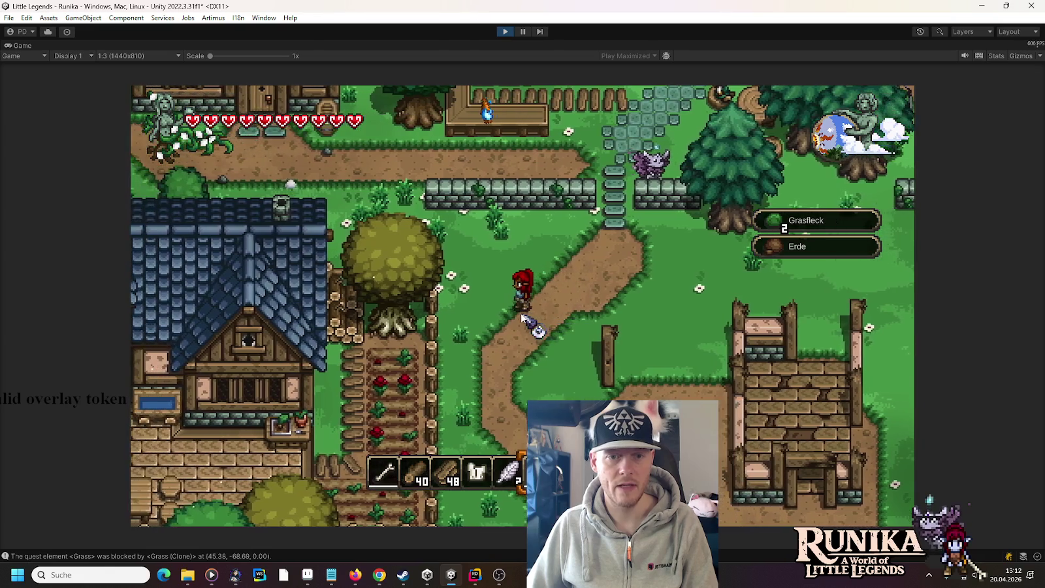
pyautogui.press('w')
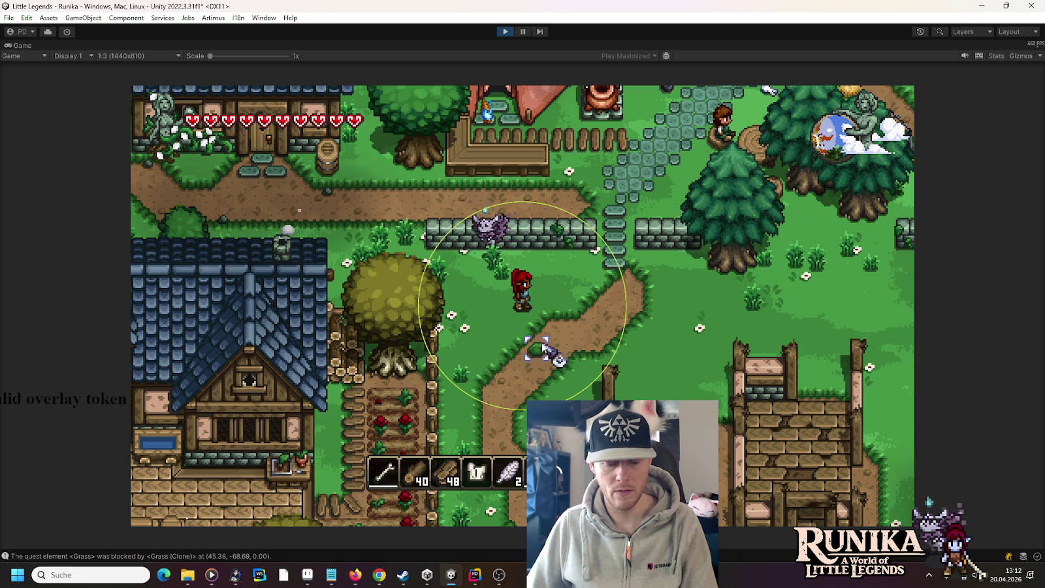
pyautogui.click(541, 348)
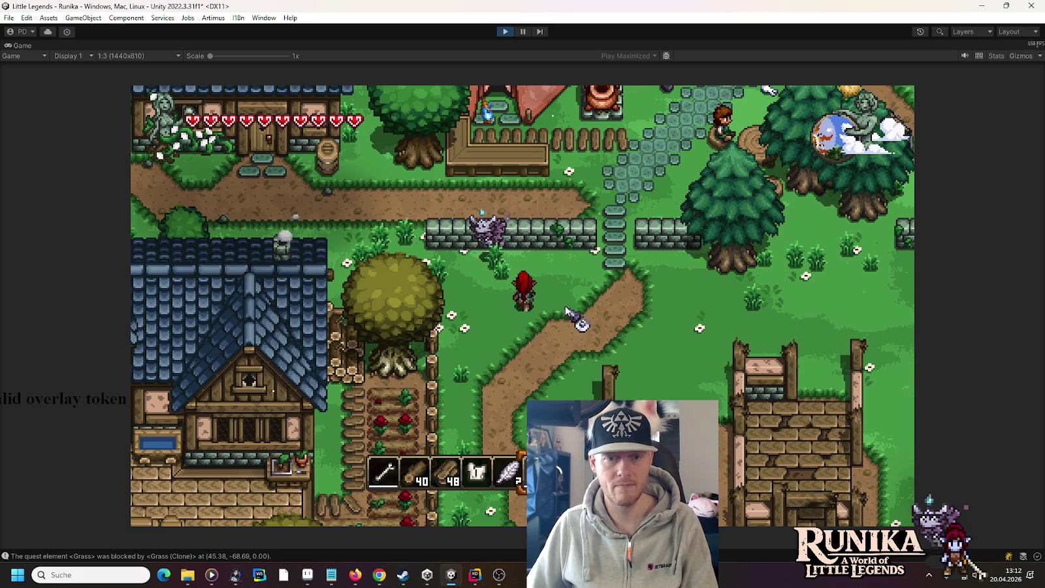
# Walk the character back and forth along the path in every direction.
pyautogui.press('w')
pyautogui.press('d')
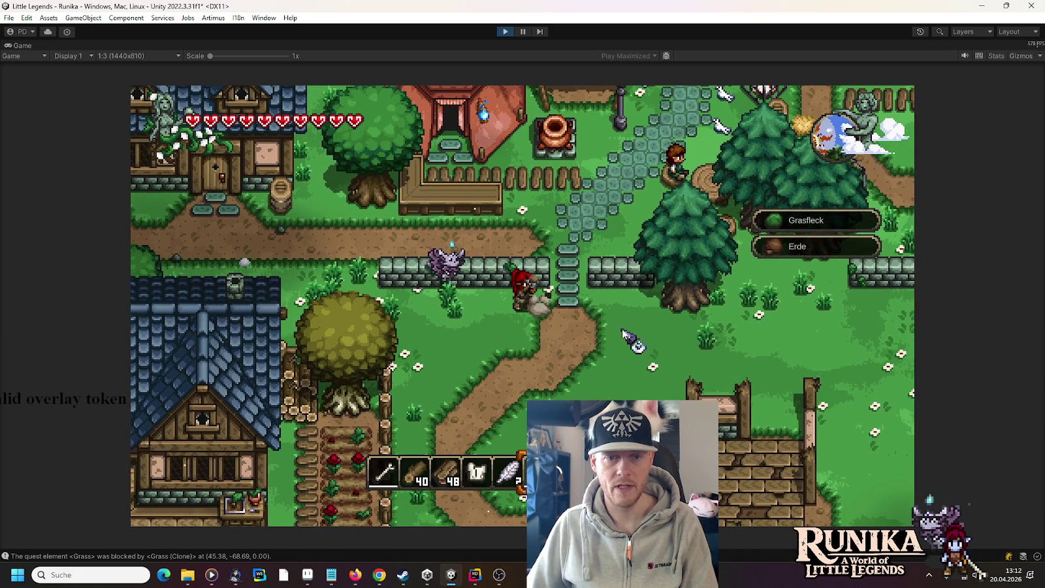
pyautogui.press('s')
pyautogui.press('a')
pyautogui.press('s')
pyautogui.press('d')
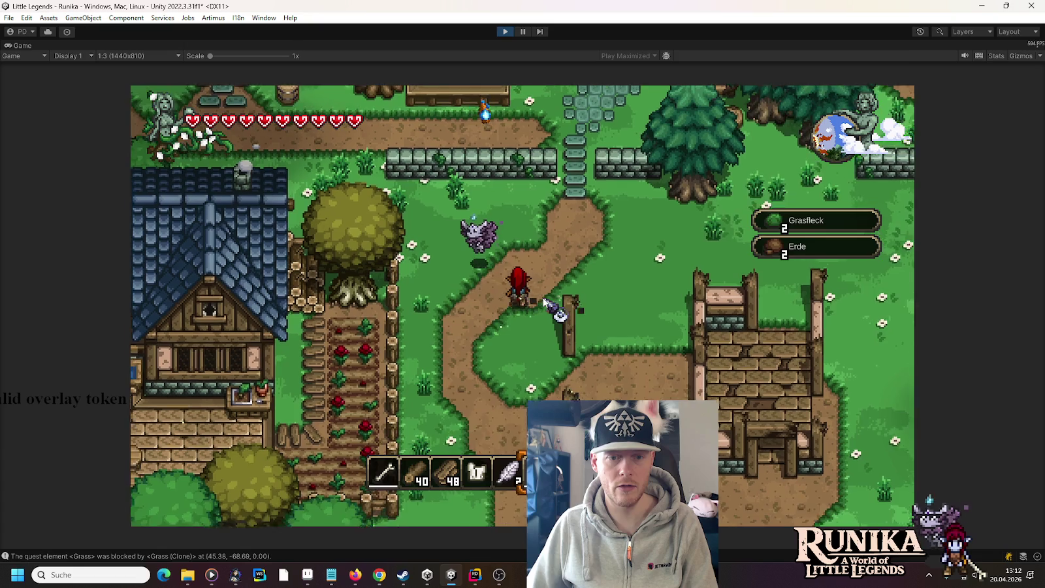
pyautogui.press('w')
pyautogui.press('a')
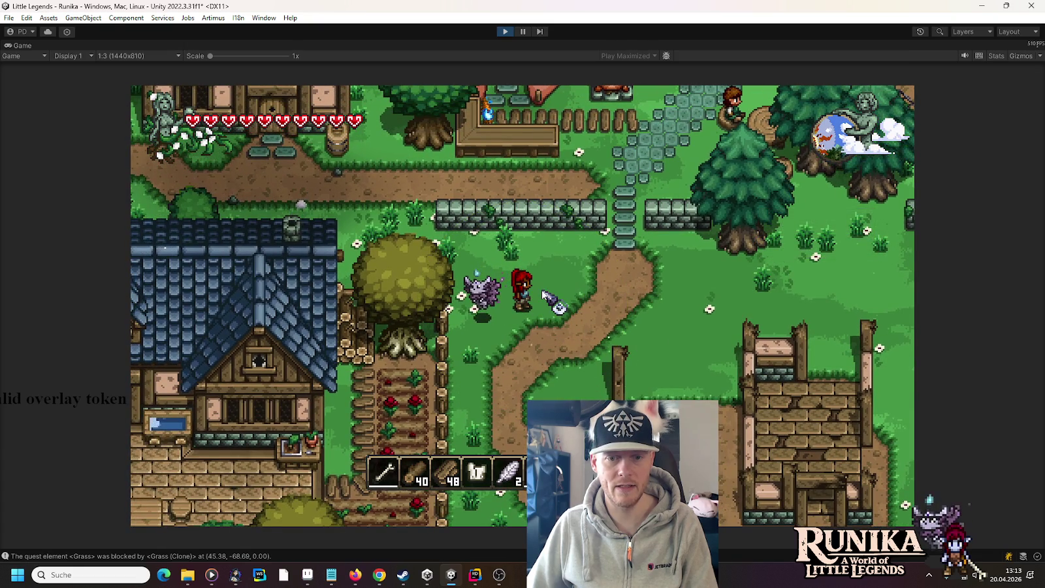
pyautogui.press('s')
pyautogui.press('d')
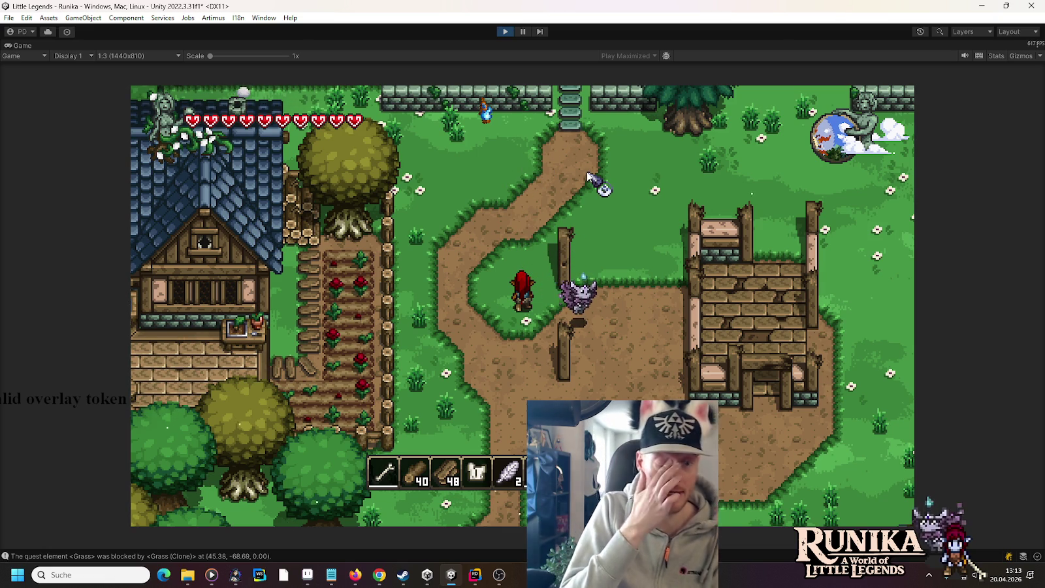
# Walk south past the fence posts toward the ruined building and back north.
pyautogui.press('s')
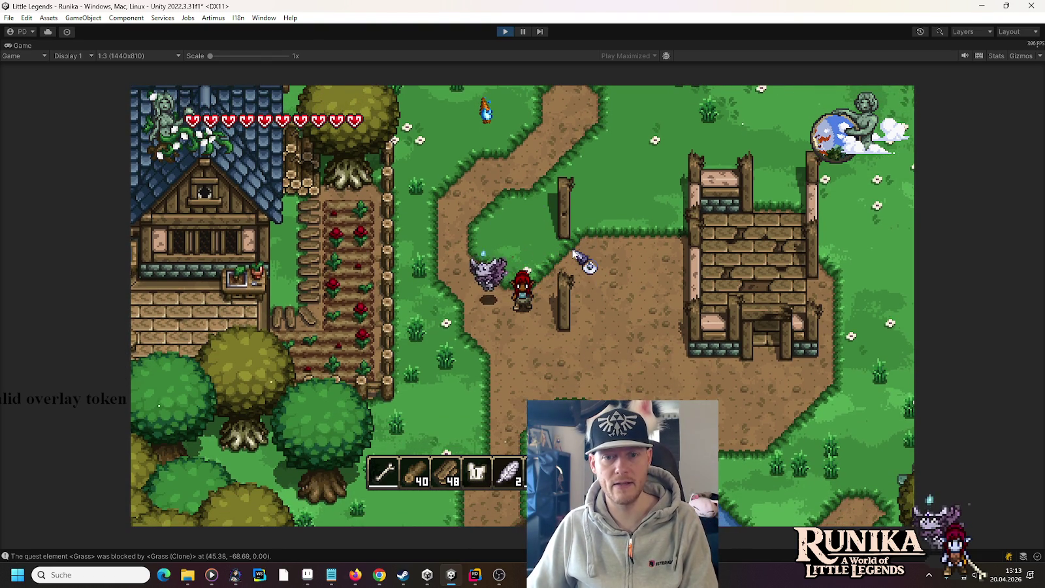
pyautogui.press('d')
pyautogui.press('s')
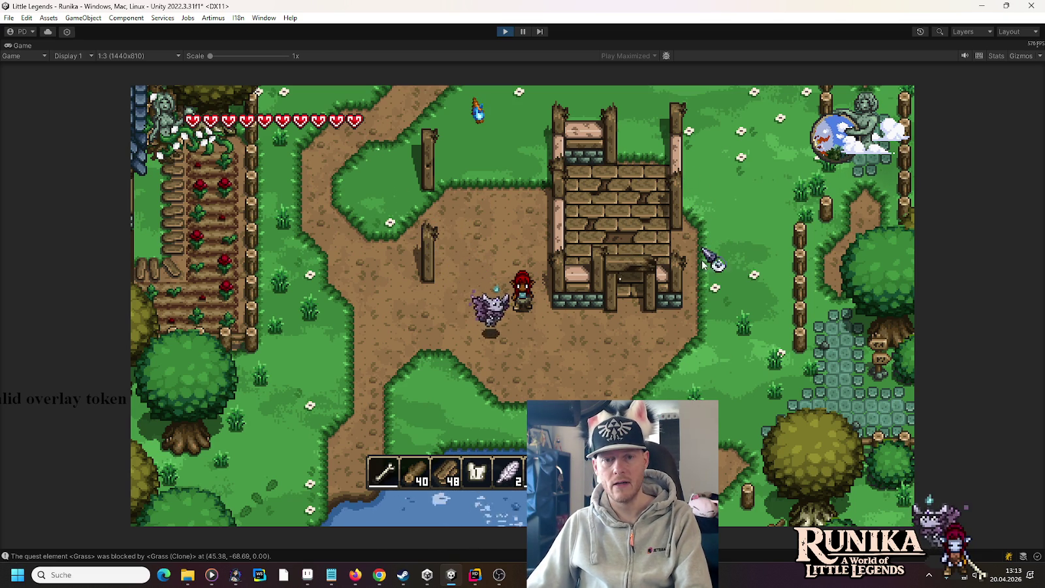
pyautogui.press('s')
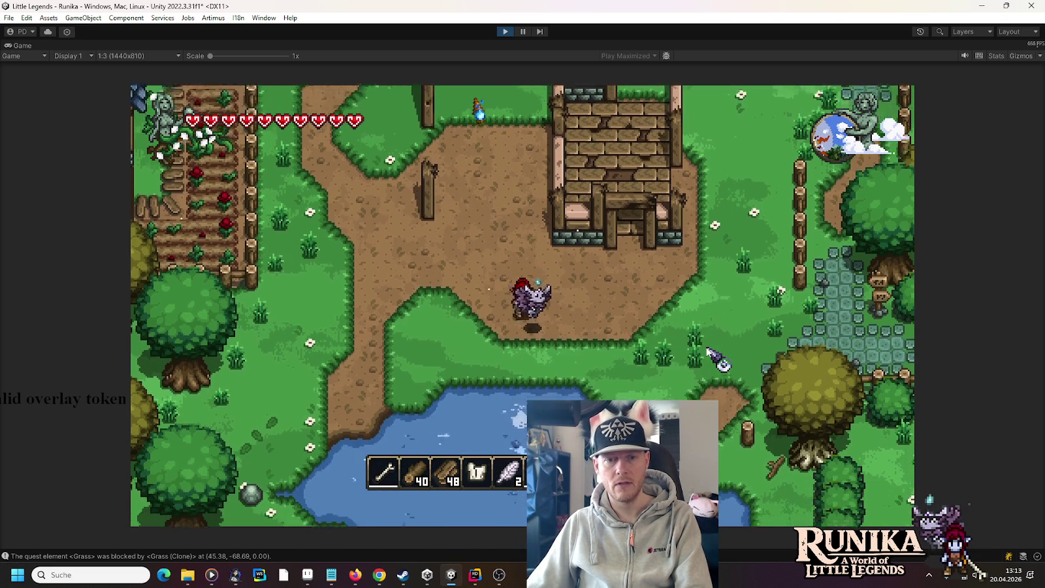
pyautogui.press('w')
pyautogui.press('a')
pyautogui.press('w')
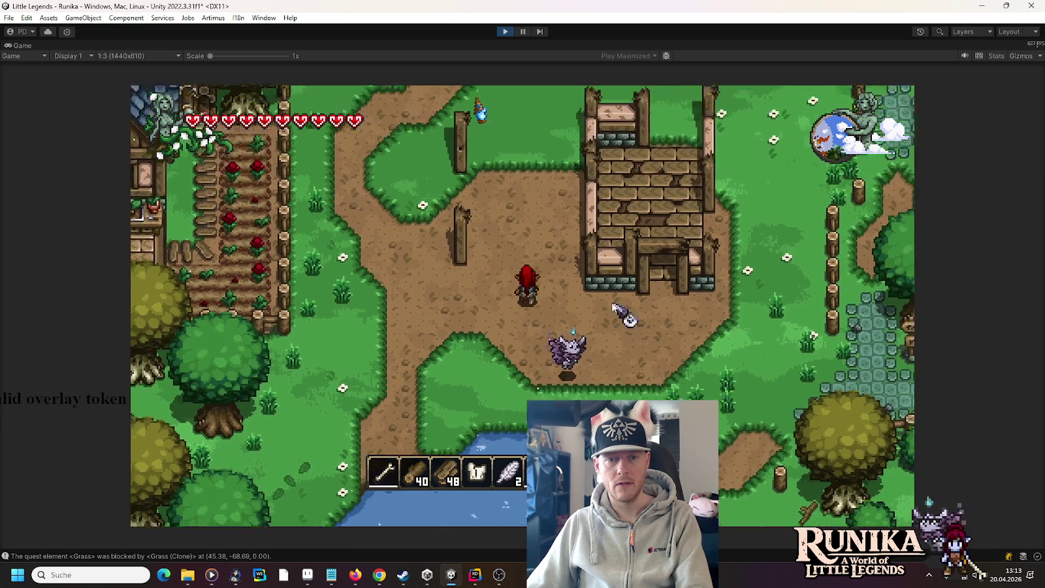
# Open and close the inventory book, then stop the play test.
pyautogui.press('e')
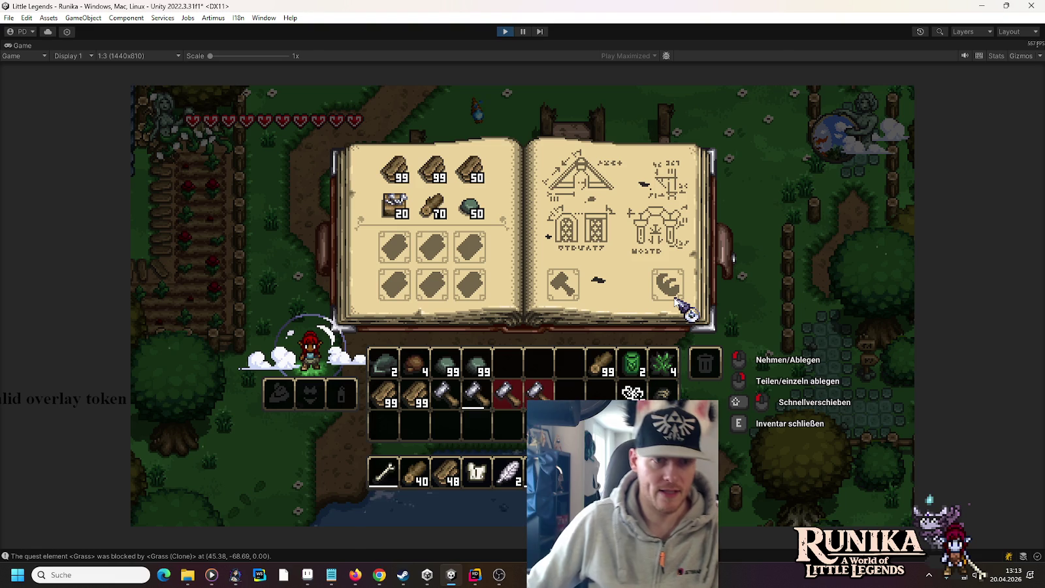
pyautogui.press('e')
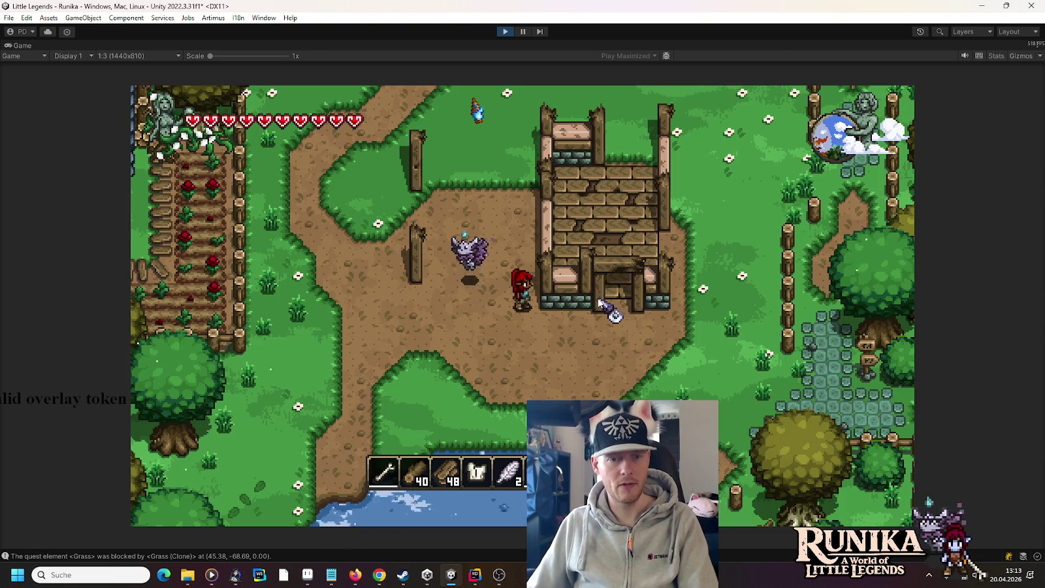
pyautogui.press('a')
pyautogui.click(505, 31)
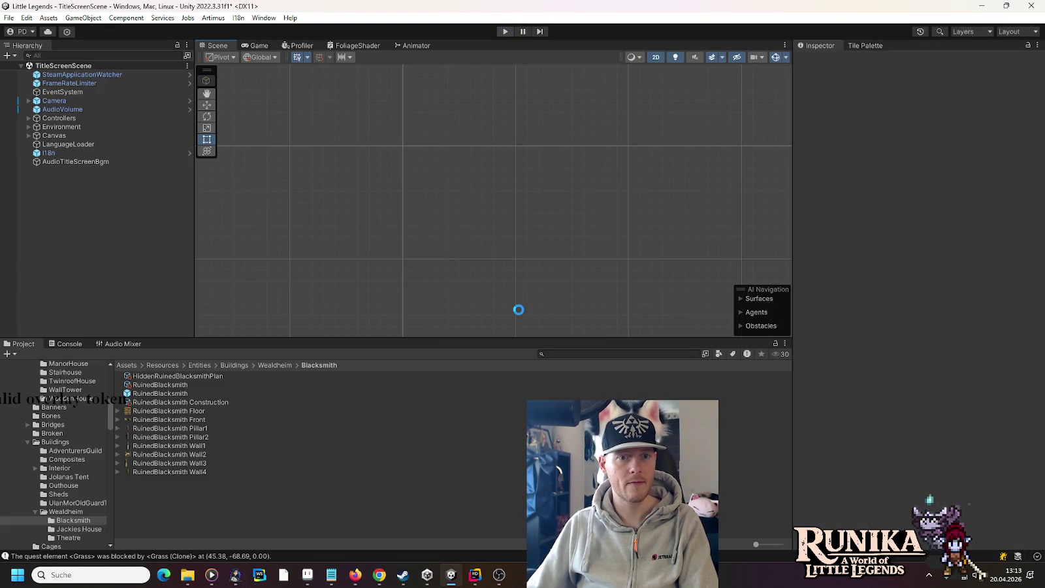
# Delete a stray grass spawner and duplicate a dirt spawner one cell to the right.
pyautogui.scroll(2, 576, 226)
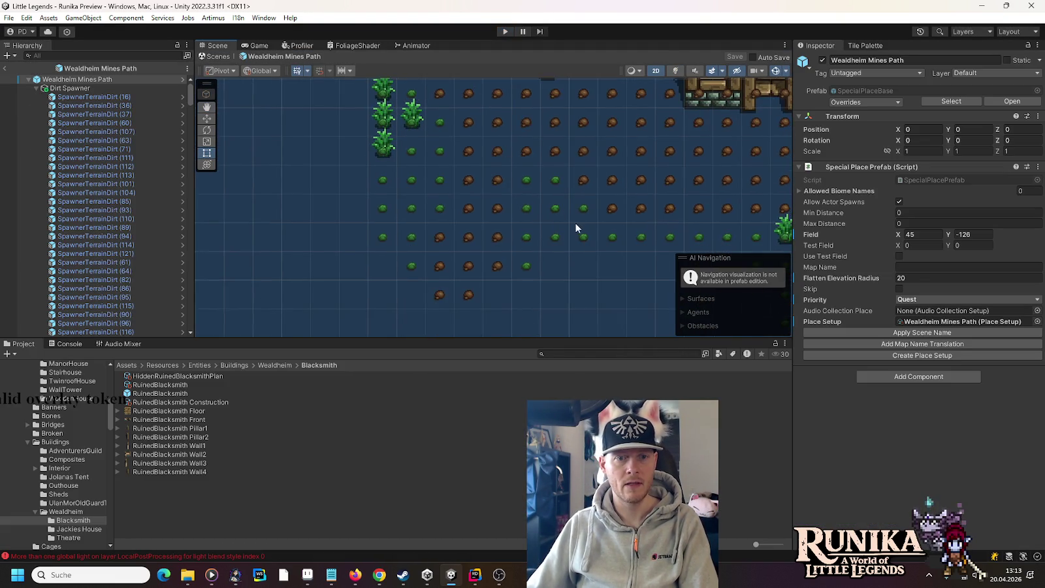
pyautogui.click(523, 178)
pyautogui.press('Delete')
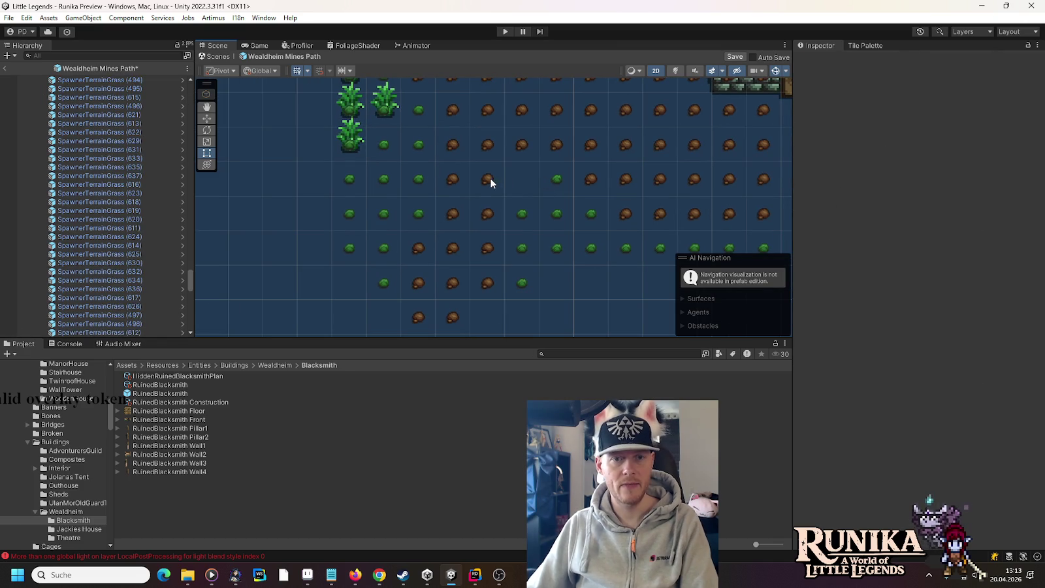
pyautogui.click(491, 183)
pyautogui.click(208, 119)
pyautogui.hotkey('ctrl', 'd')
pyautogui.moveTo(530, 178)
pyautogui.mouseDown()
pyautogui.moveTo(564, 182)
pyautogui.moveTo(502, 303)
pyautogui.moveTo(510, 231)
pyautogui.moveTo(563, 142)
pyautogui.moveTo(550, 229)
pyautogui.moveTo(571, 156)
pyautogui.mouseUp()
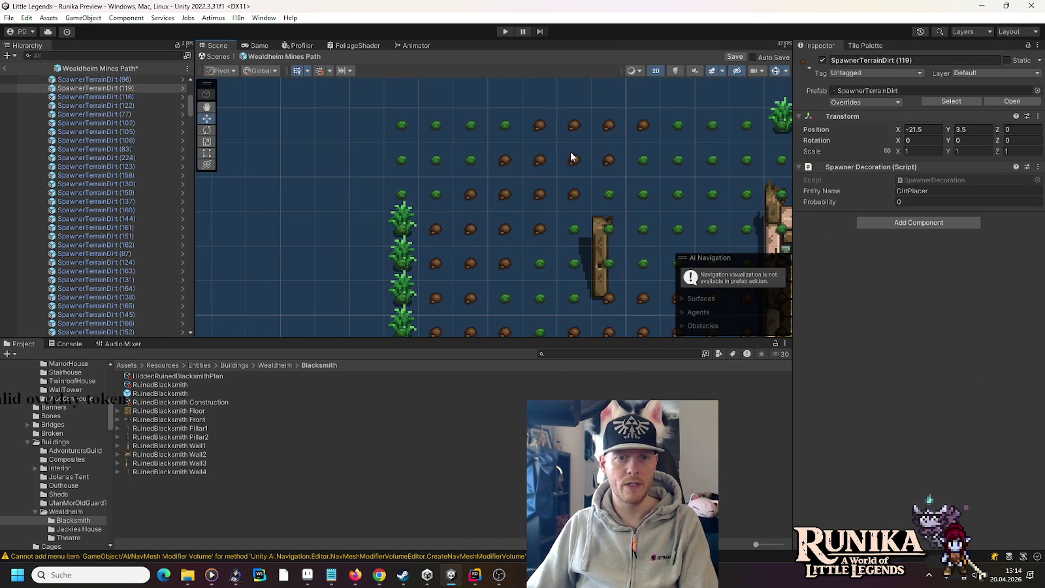
# Delete an unwanted spawner and duplicate a grass spawner onto the neighbouring dirt cells.
pyautogui.click(503, 162)
pyautogui.press('Delete')
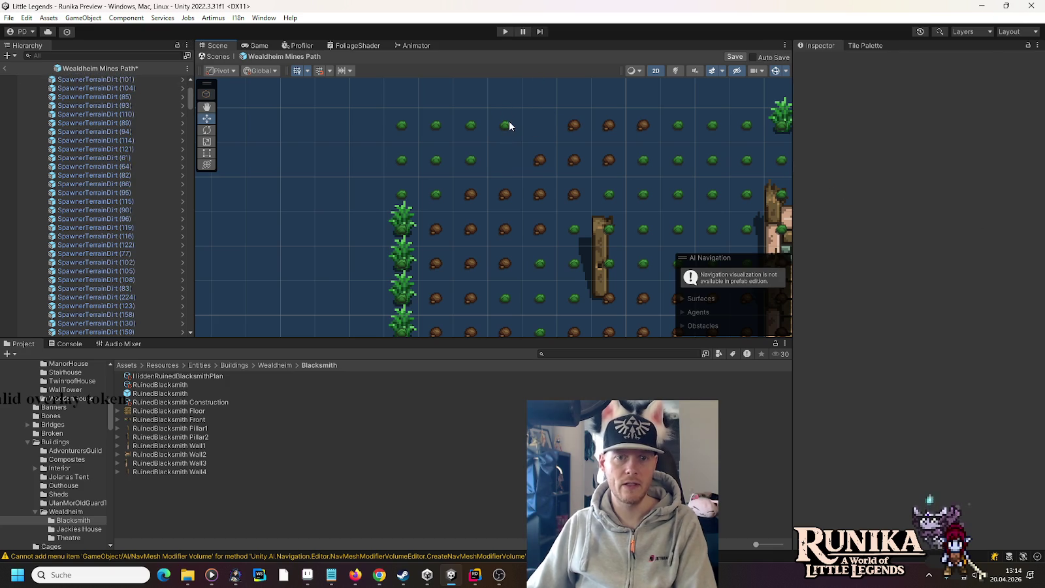
pyautogui.click(506, 125)
pyautogui.hotkey('ctrl', 'd')
pyautogui.moveTo(508, 125)
pyautogui.mouseDown()
pyautogui.moveTo(542, 124)
pyautogui.moveTo(510, 158)
pyautogui.mouseUp()
pyautogui.hotkey('ctrl', 'd')
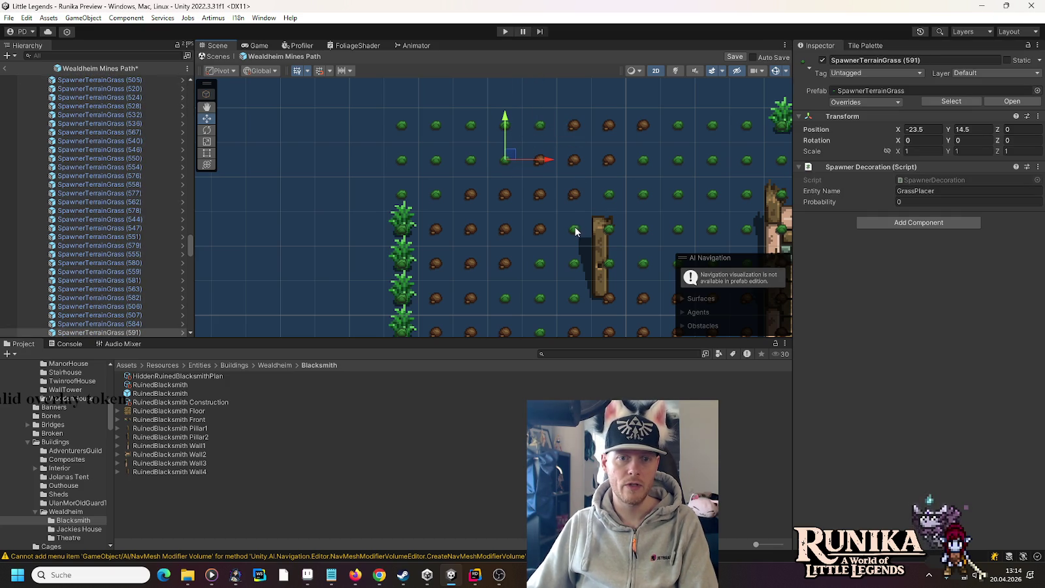
# Remove two grass spawners, fill the empty cells with dirt spawner copies, and save the prefab.
pyautogui.click(574, 230)
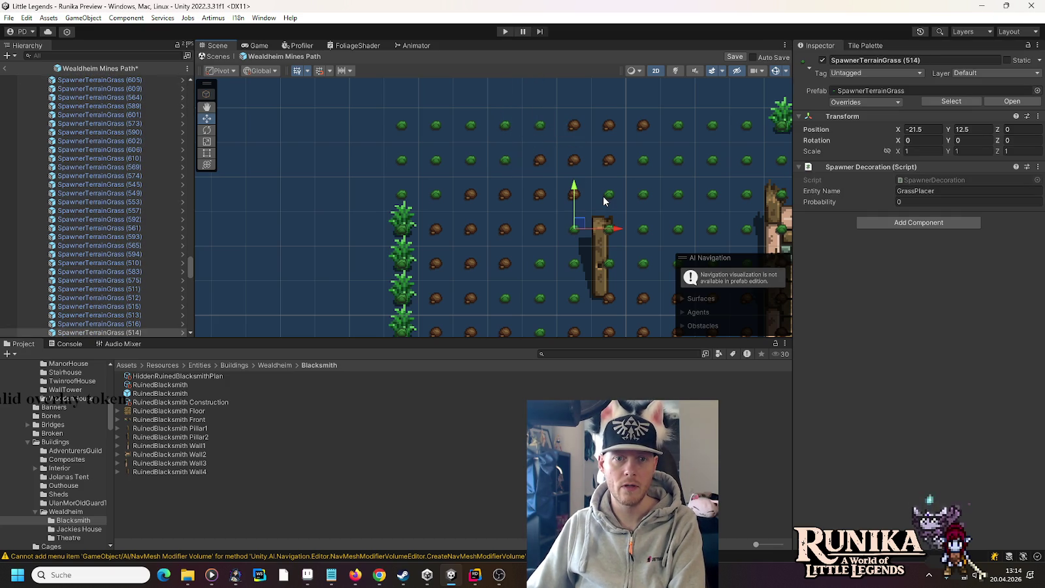
pyautogui.keyDown('ctrl'); pyautogui.click(607, 196); pyautogui.keyUp('ctrl')
pyautogui.press('Delete')
pyautogui.click(541, 230)
pyautogui.hotkey('ctrl', 'd')
pyautogui.moveTo(544, 228)
pyautogui.mouseDown()
pyautogui.moveTo(579, 225)
pyautogui.moveTo(646, 175)
pyautogui.moveTo(648, 155)
pyautogui.mouseUp()
pyautogui.hotkey('ctrl', 'd')
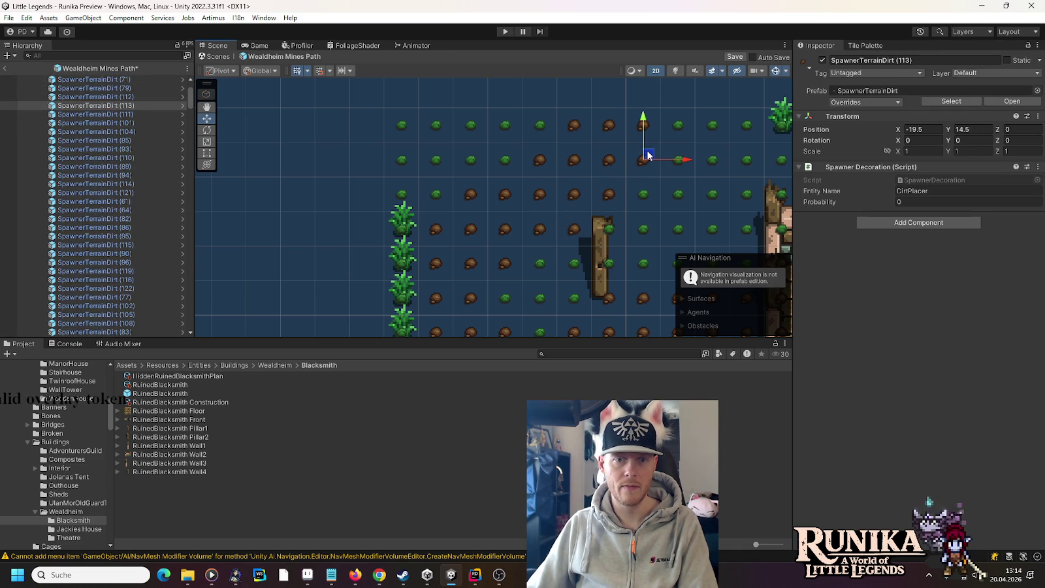
pyautogui.hotkey('ctrl', 's')
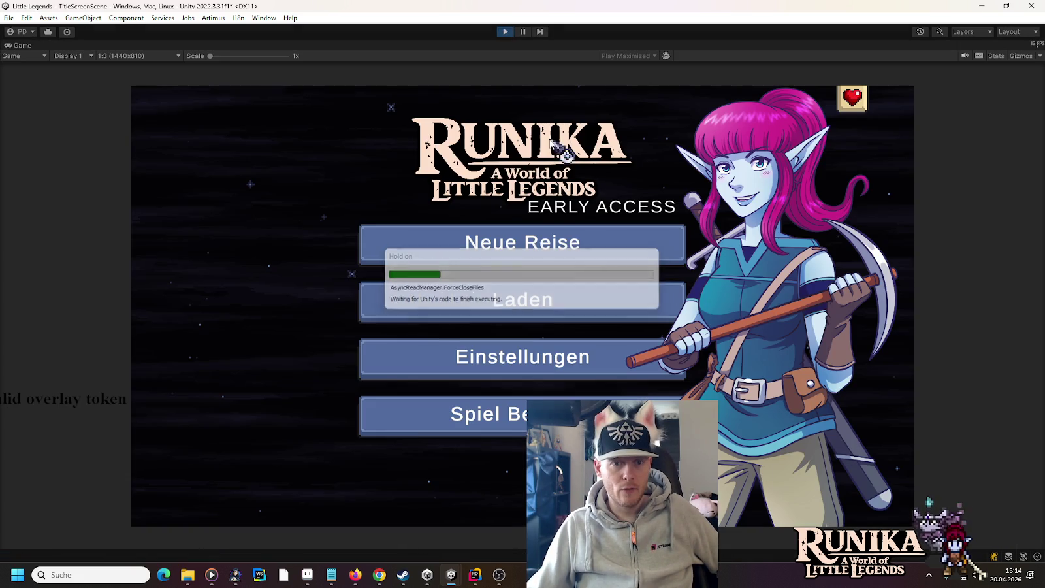
# Load the first save slot from the Laden menu and continue past the loading tip screen.
pyautogui.click(543, 313)
pyautogui.click(450, 273)
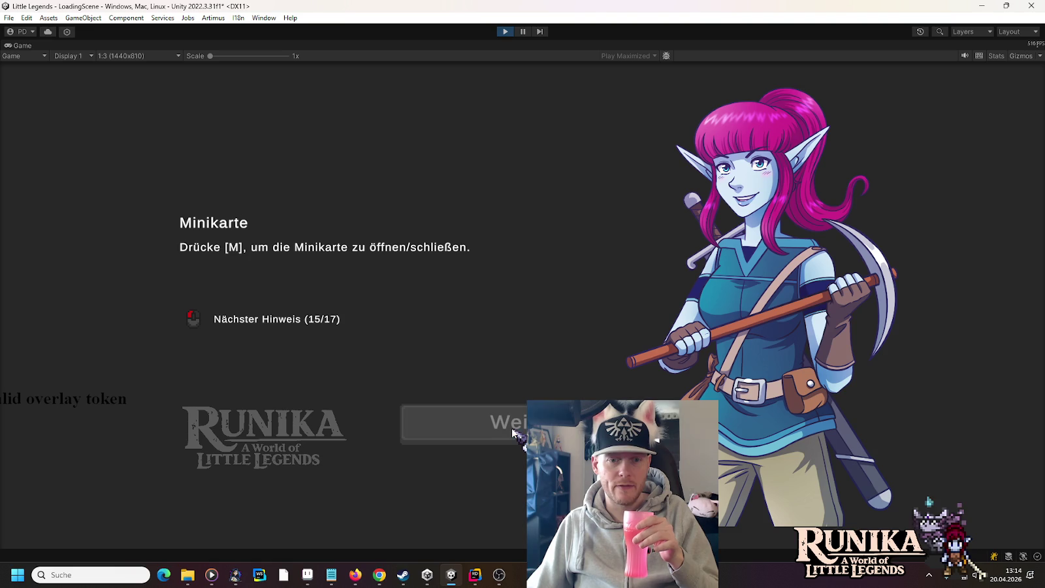
pyautogui.click(512, 433)
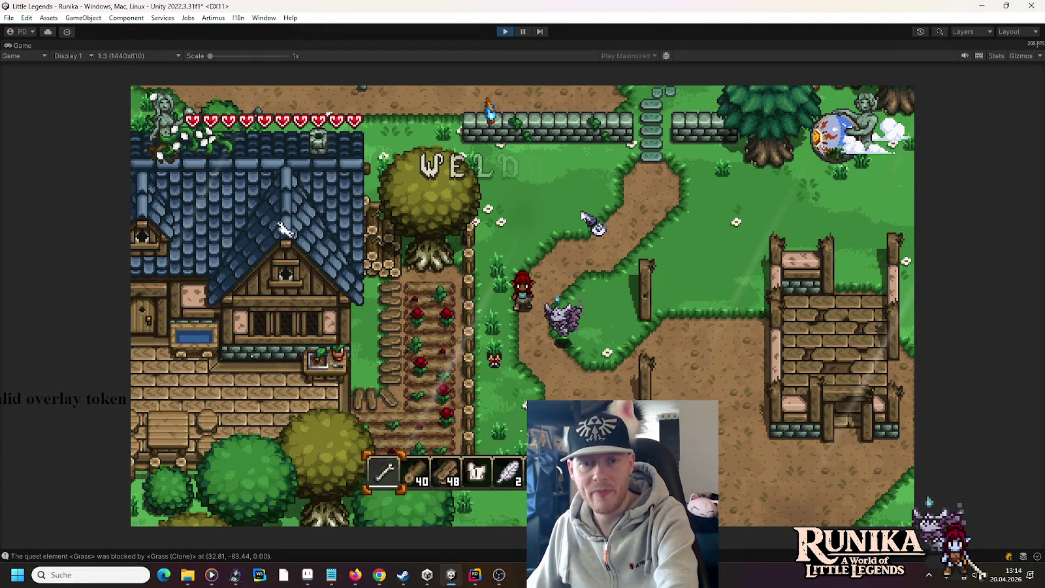
# Walk through the village toward the lake, then north-east past the farm to the ruin.
pyautogui.press('s')
pyautogui.press('d')
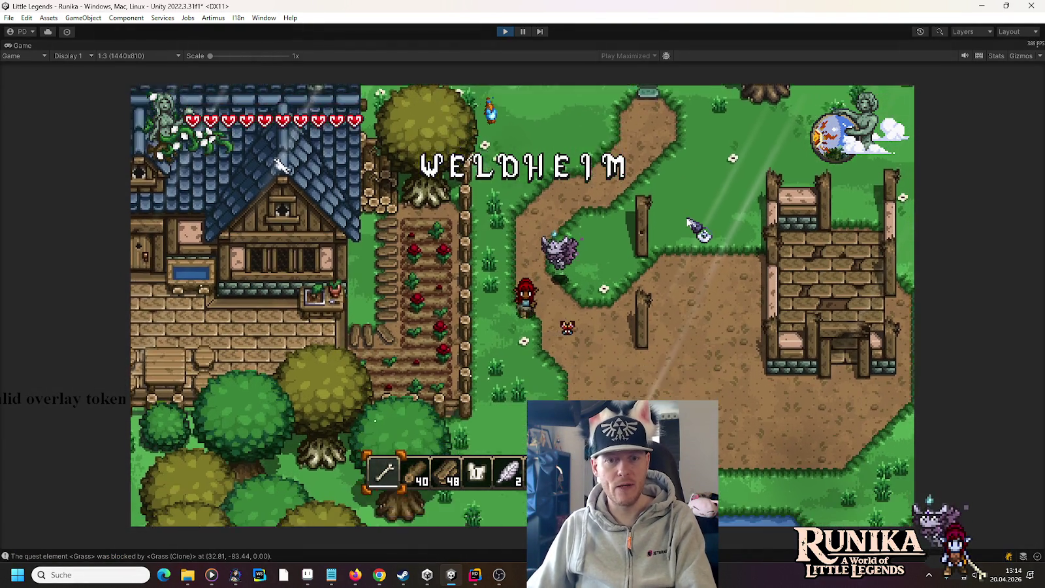
pyautogui.press('s')
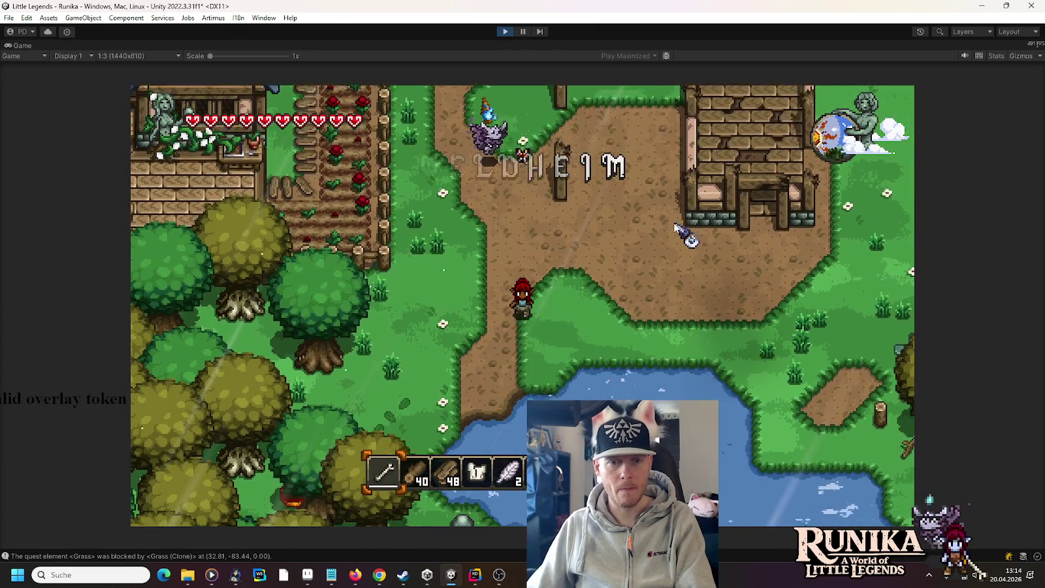
pyautogui.press('w')
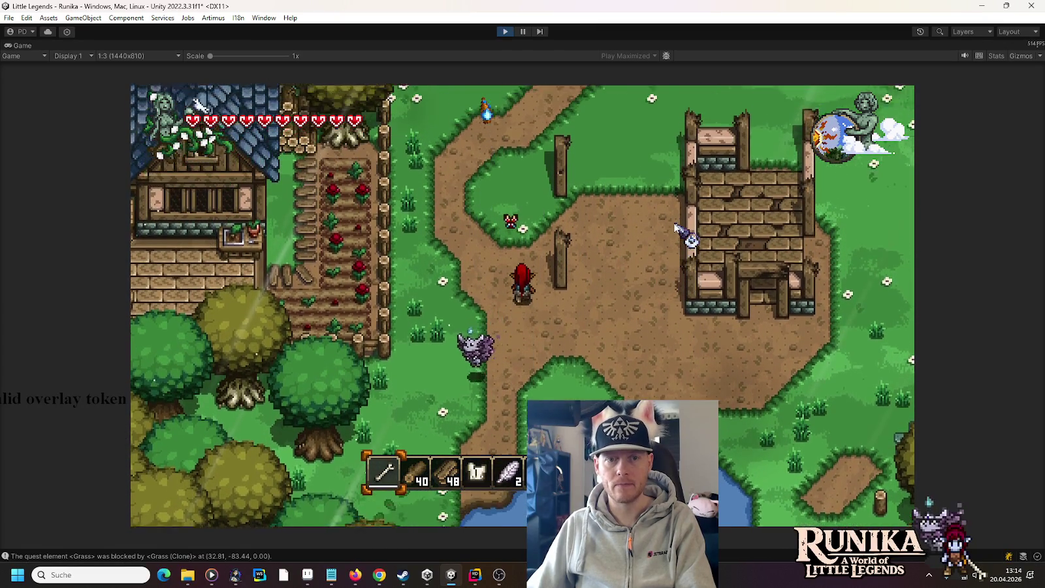
pyautogui.press('w')
pyautogui.press('d')
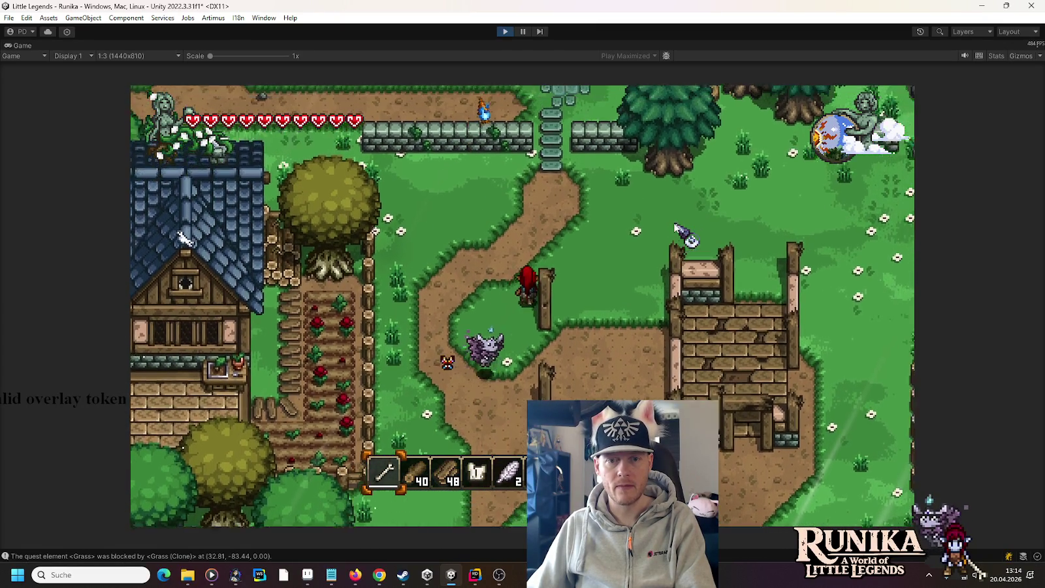
pyautogui.press('d')
pyautogui.press('w')
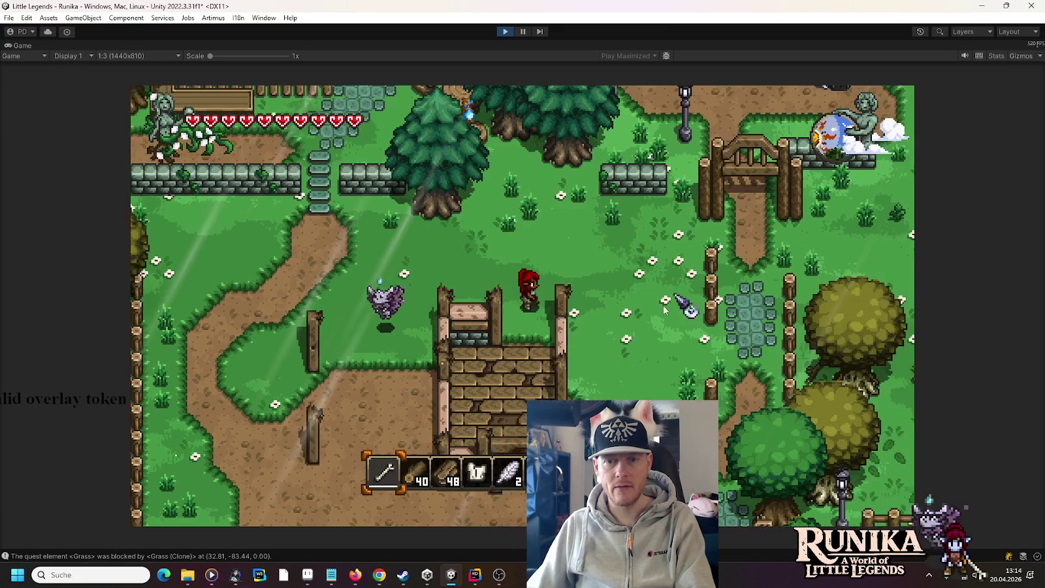
# Walk along the fenced path past the ruin to the pond and back, then stop play mode.
pyautogui.press('d')
pyautogui.press('s')
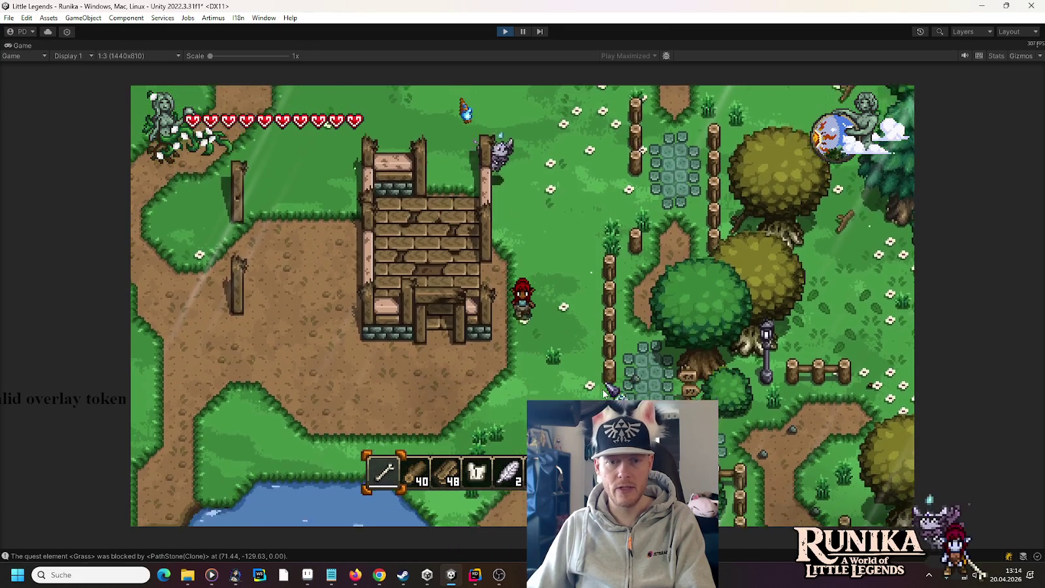
pyautogui.press('s')
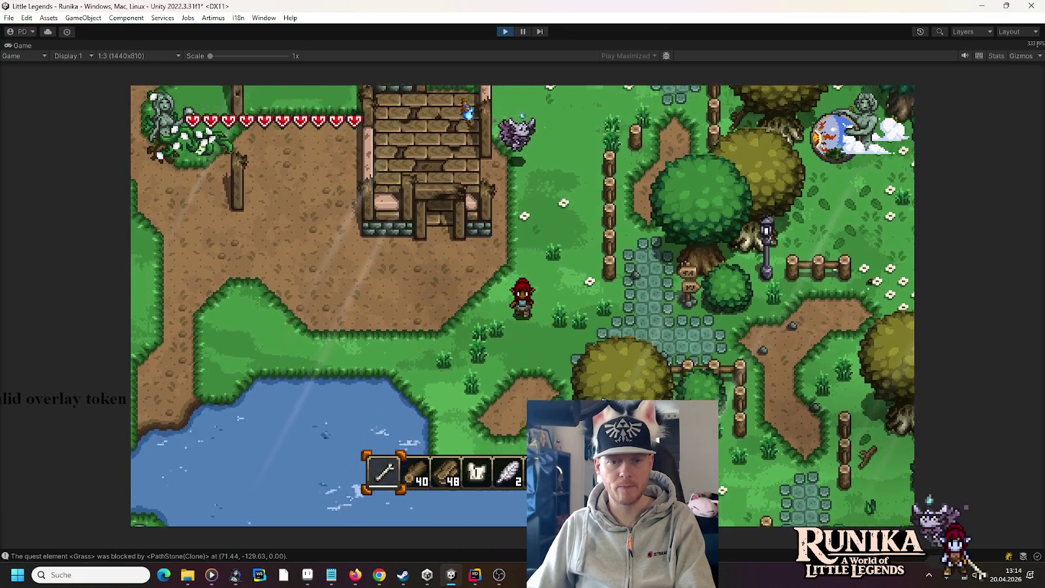
pyautogui.press('a')
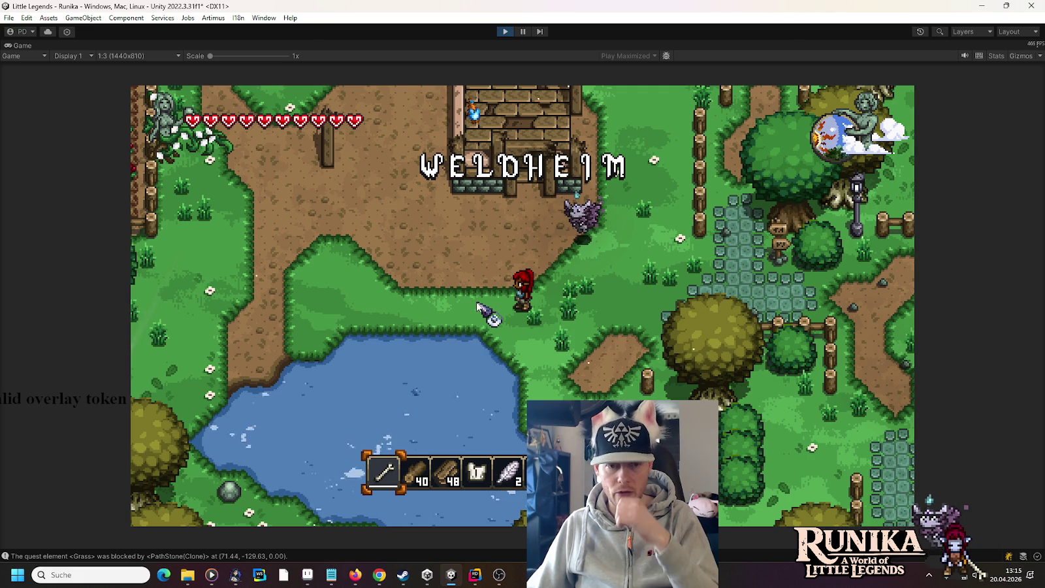
pyautogui.press('w')
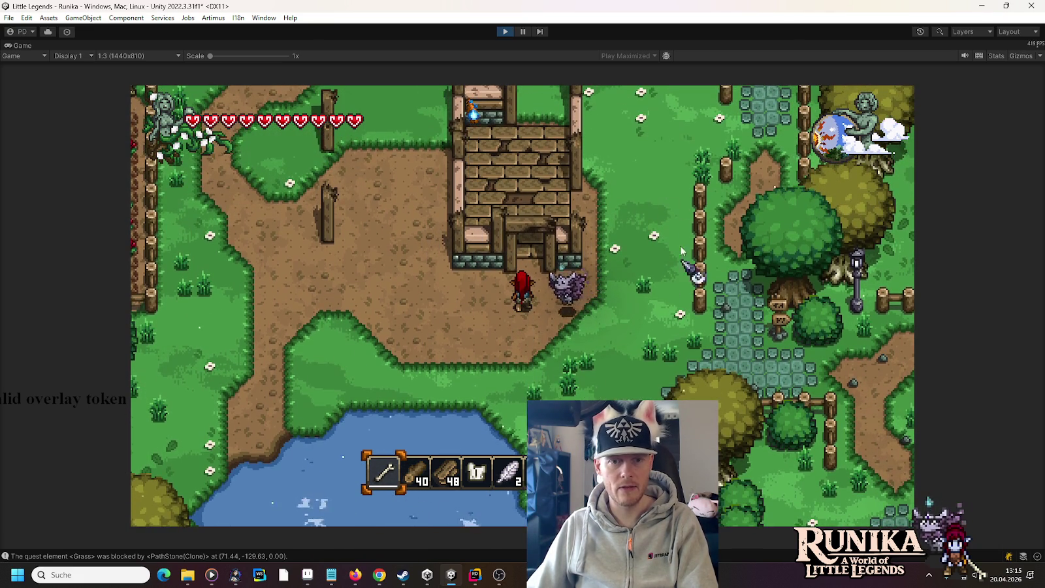
pyautogui.click(503, 31)
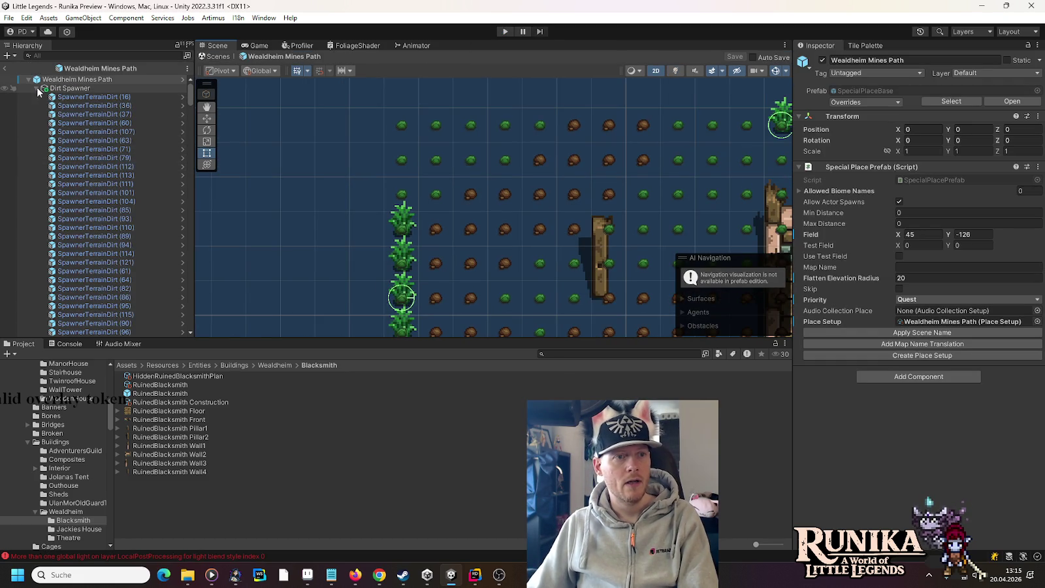
# Collapse the Dirt Spawner, Grass Spawner, Cobblestone Path, Decoration, Grass and RuinedBlacksmith groups.
pyautogui.click(36, 88)
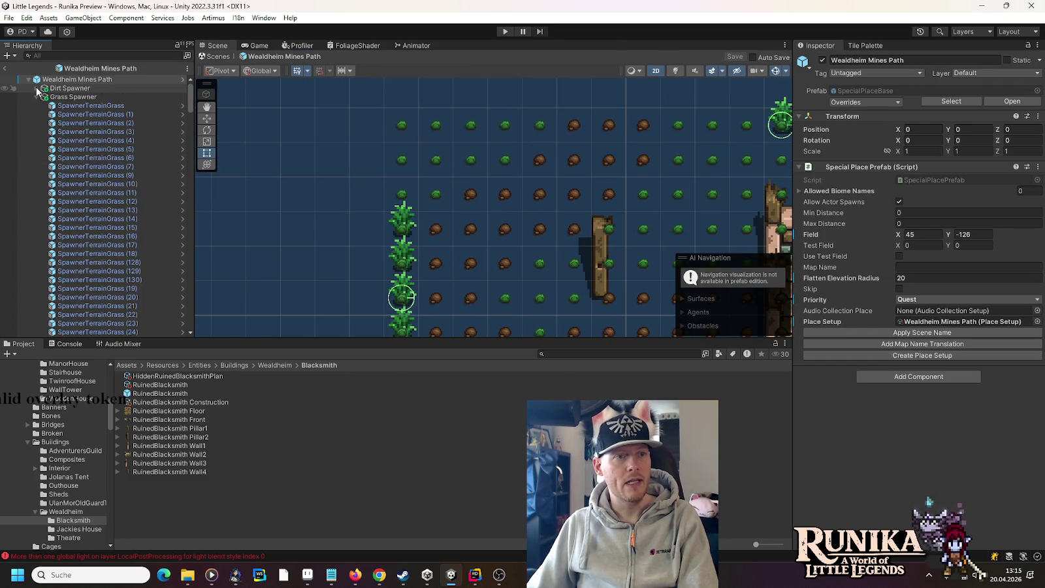
pyautogui.click(36, 96)
pyautogui.click(37, 105)
pyautogui.click(37, 114)
pyautogui.click(37, 123)
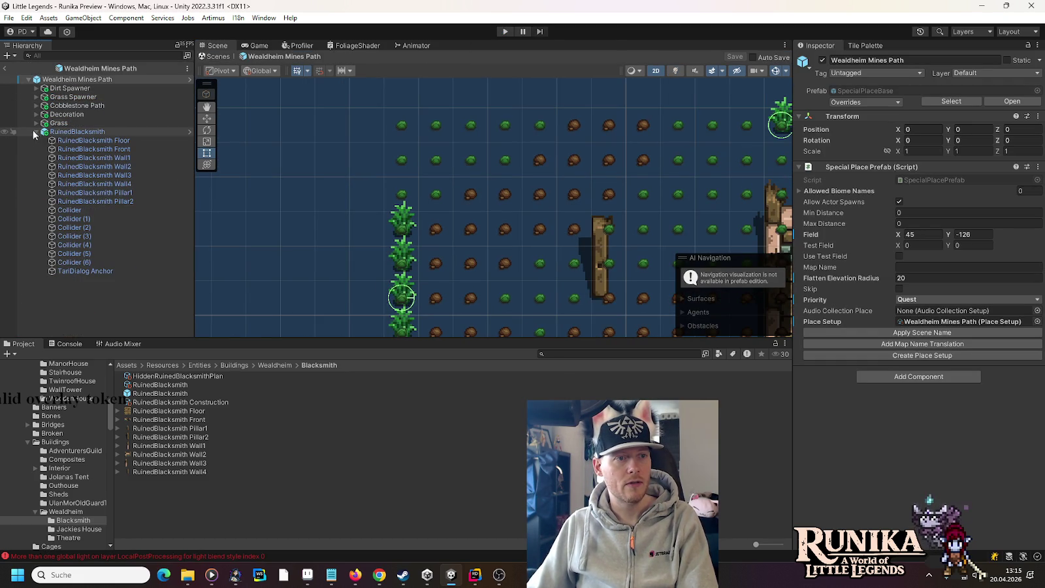
pyautogui.click(36, 132)
# Bring the blacksmith area into view and select a fence post near the lower path.
pyautogui.scroll(-2, 496, 286)
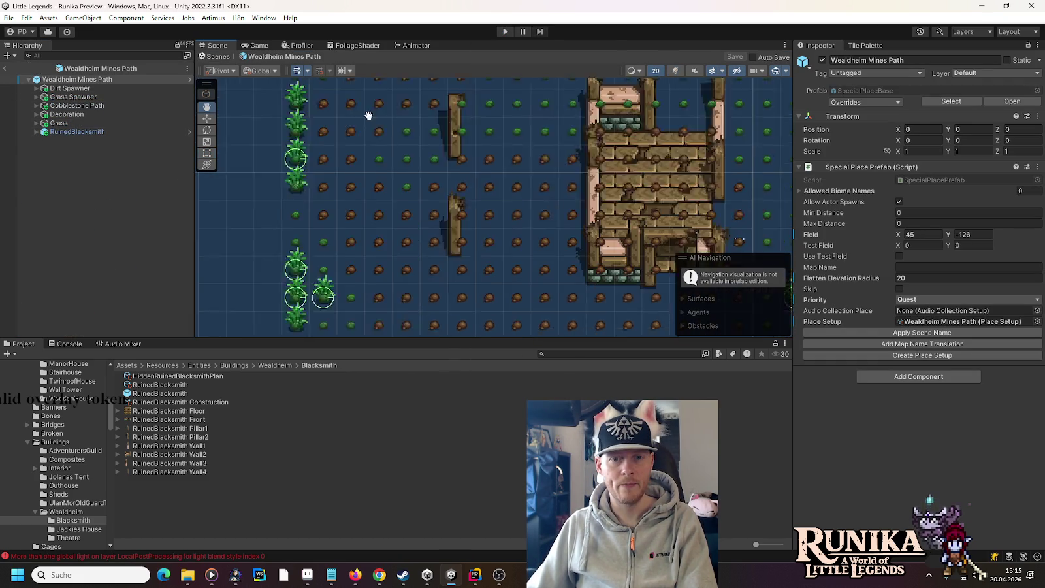
pyautogui.scroll(-1, 495, 244)
pyautogui.moveTo(495, 245); pyautogui.dragTo(416, 153)
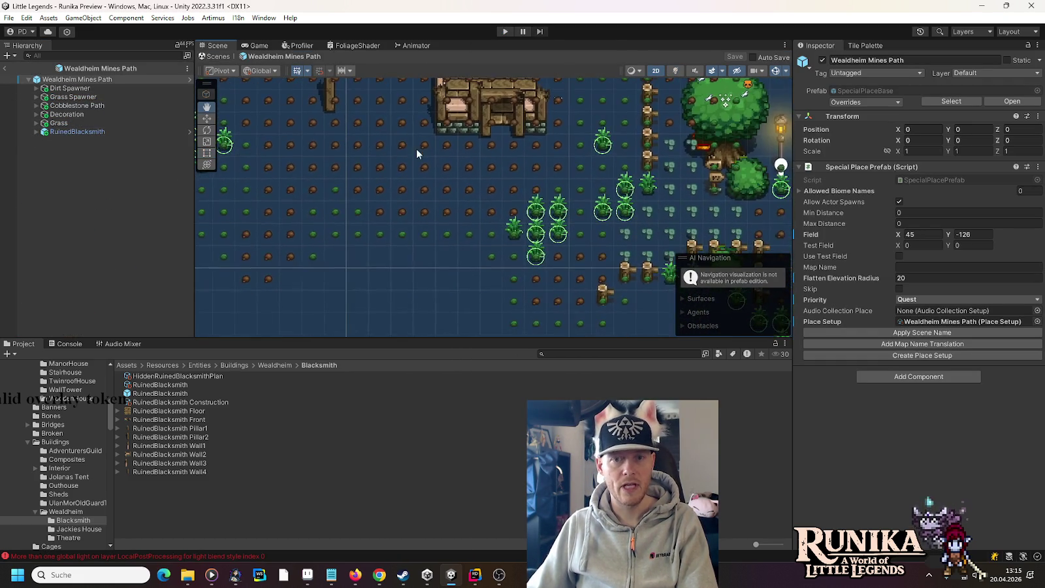
pyautogui.click(602, 293)
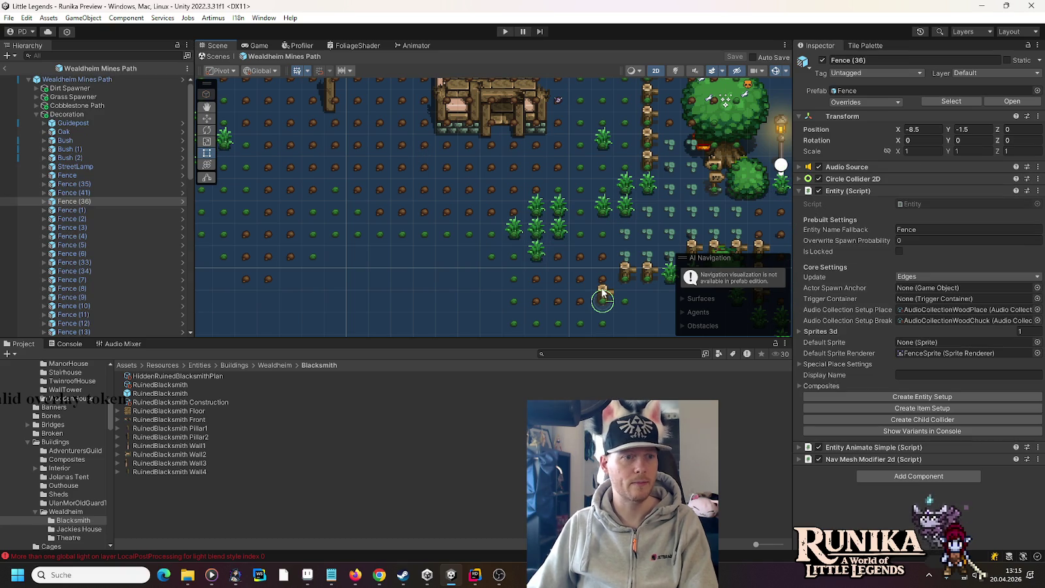
# Duplicate fence posts leftward along the row, placing Fence (50) at X -19.5, Y 1.5.
pyautogui.hotkey('ctrl', 'd')
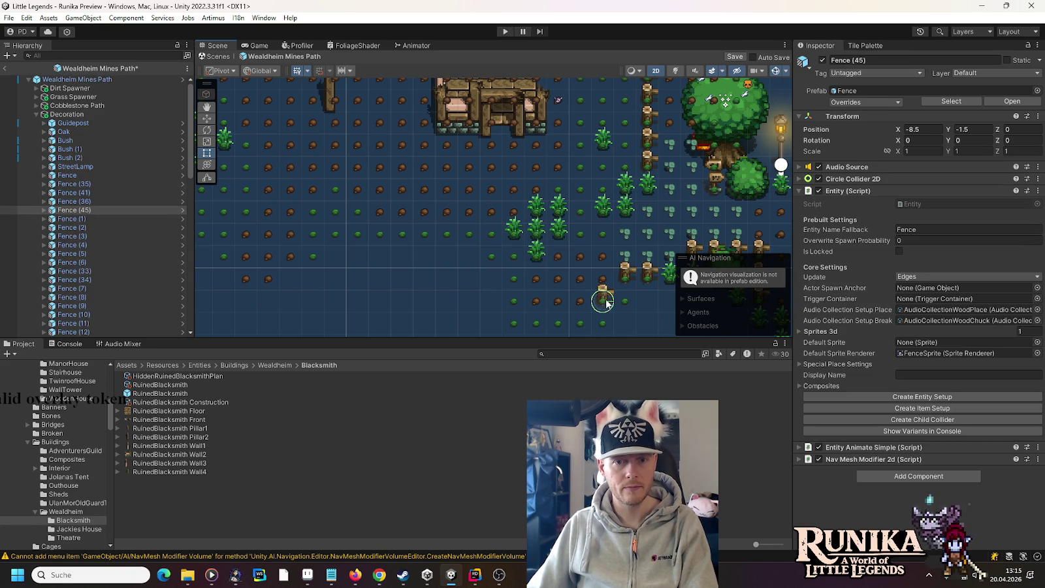
pyautogui.click(206, 118)
pyautogui.moveTo(605, 299)
pyautogui.mouseDown()
pyautogui.moveTo(494, 231)
pyautogui.moveTo(504, 237)
pyautogui.moveTo(448, 236)
pyautogui.mouseUp()
pyautogui.hotkey('ctrl', 'd')
pyautogui.hotkey('ctrl', 'd')
pyautogui.hotkey('ctrl', 'd')
pyautogui.hotkey('ctrl', 'd')
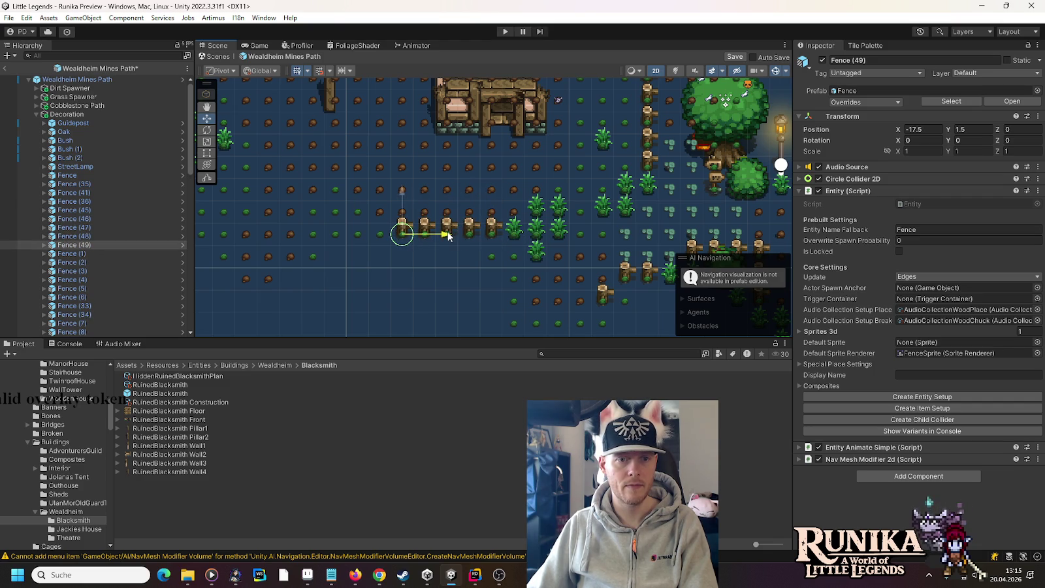
pyautogui.moveTo(536, 142); pyautogui.dragTo(592, 220)
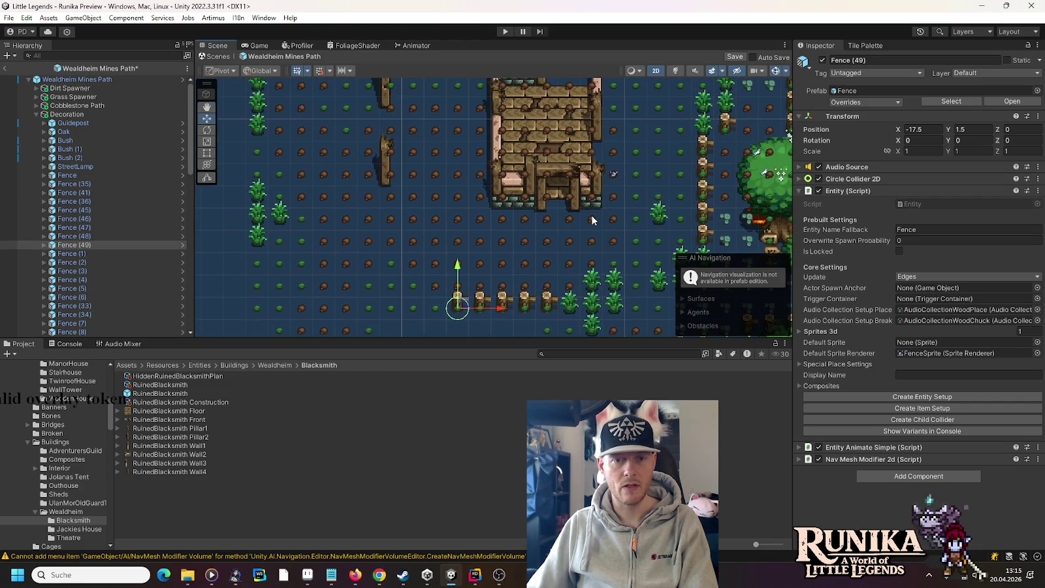
pyautogui.moveTo(405, 251); pyautogui.dragTo(413, 196)
pyautogui.hotkey('ctrl', 'd')
pyautogui.moveTo(516, 254); pyautogui.dragTo(464, 254)
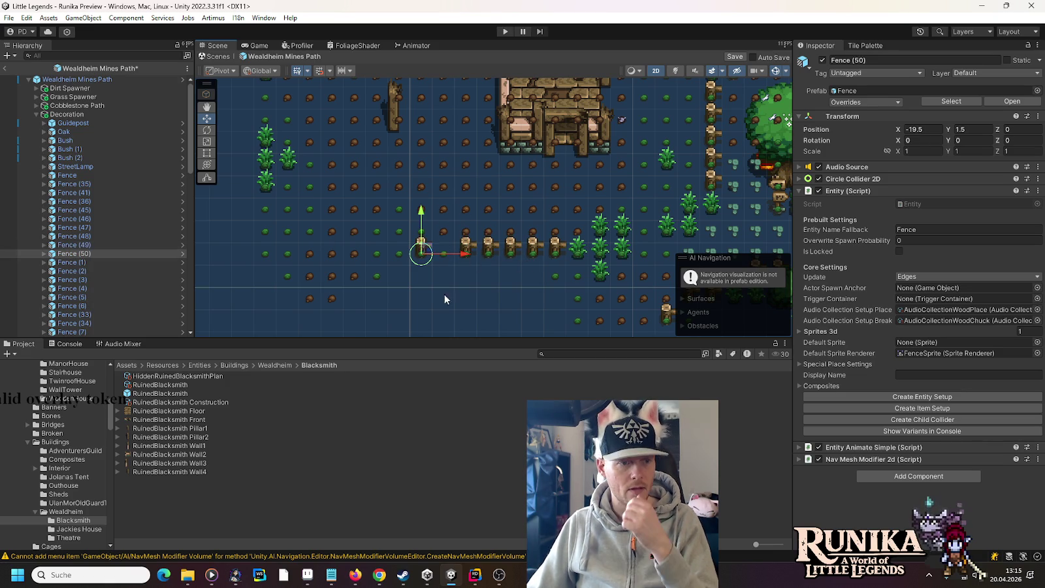
pyautogui.scroll(2, 57, 439)
pyautogui.scroll(4, 57, 439)
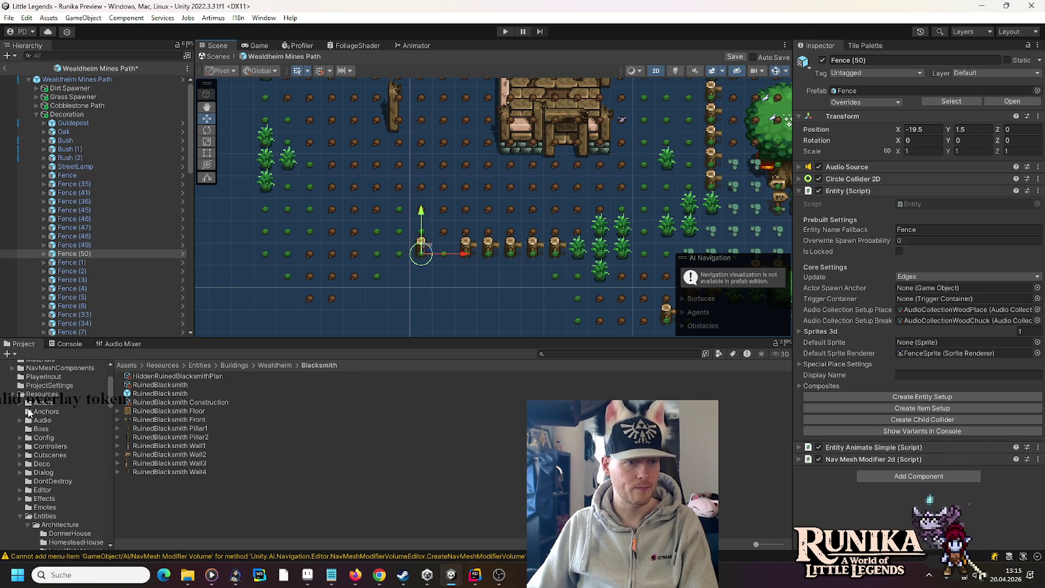
# Collapse the Architecture and Buildings folders and open the Fences/Fence asset folder.
pyautogui.scroll(-5, 34, 532)
pyautogui.click(27, 456)
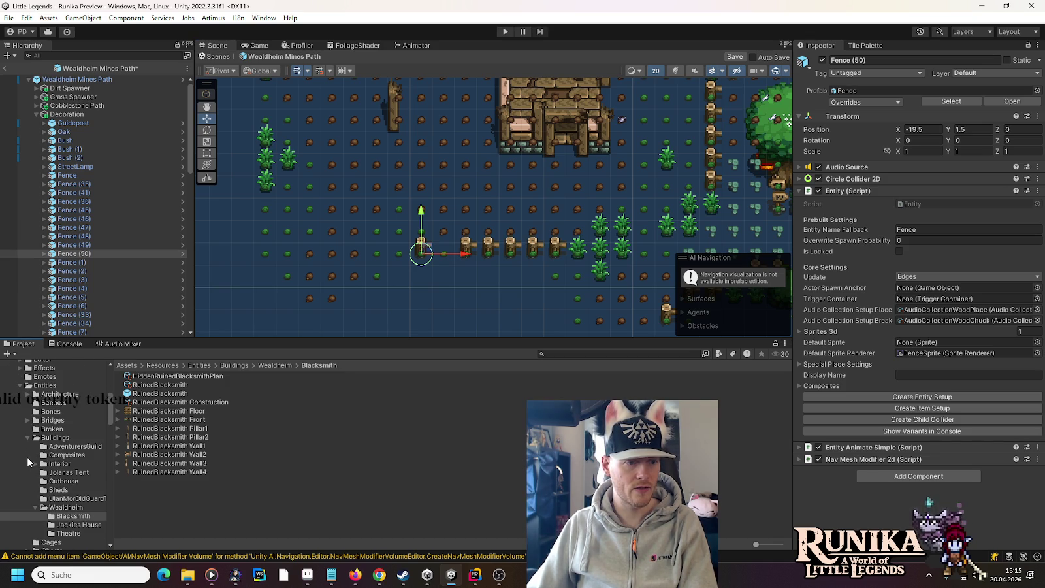
pyautogui.click(27, 439)
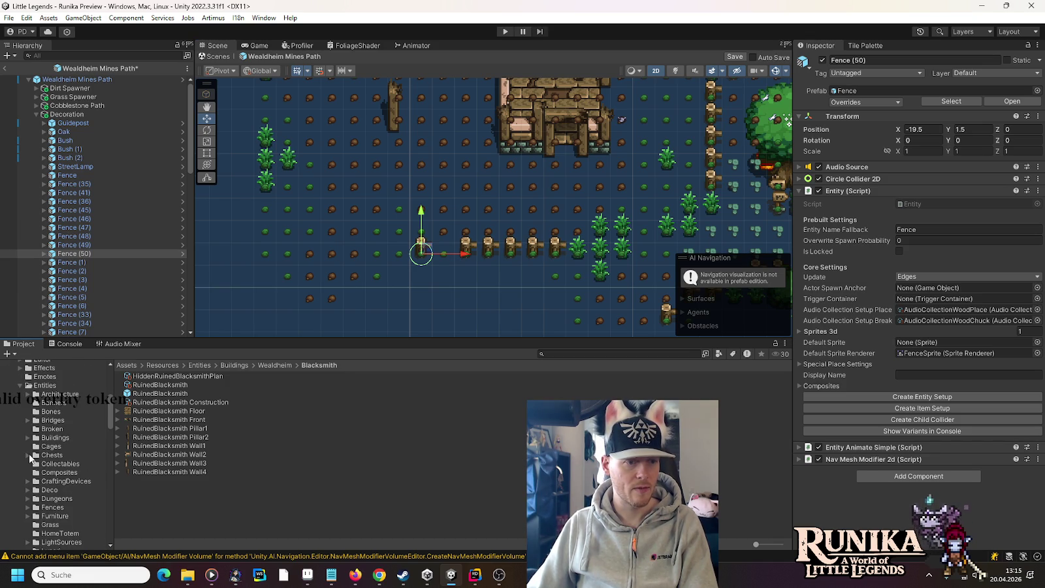
pyautogui.scroll(-2, 51, 483)
pyautogui.click(52, 475)
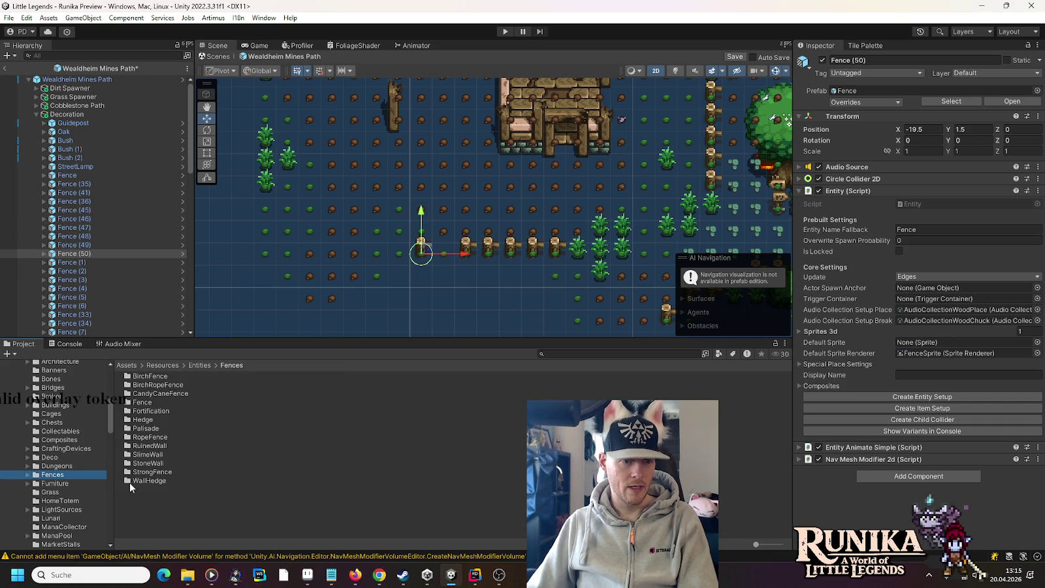
pyautogui.doubleClick(151, 404)
# Add BrokenFence pieces into the fence row, the last, BrokenFence (2), at X -9.5, Y 1.5.
pyautogui.moveTo(151, 393)
pyautogui.mouseDown()
pyautogui.moveTo(91, 264)
pyautogui.moveTo(68, 106)
pyautogui.moveTo(267, 181)
pyautogui.mouseUp()
pyautogui.press('f')
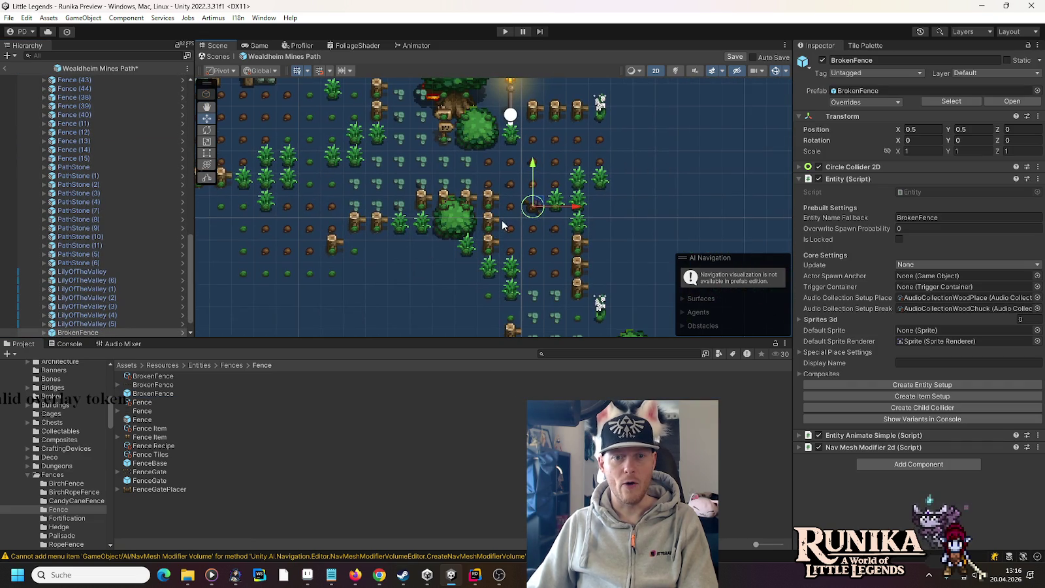
pyautogui.moveTo(537, 207); pyautogui.dragTo(274, 196)
pyautogui.press('f')
pyautogui.moveTo(482, 221)
pyautogui.mouseDown()
pyautogui.moveTo(331, 220)
pyautogui.moveTo(616, 226)
pyautogui.moveTo(566, 226)
pyautogui.moveTo(594, 282)
pyautogui.moveTo(535, 215)
pyautogui.mouseUp()
pyautogui.hotkey('ctrl', 'd')
pyautogui.hotkey('ctrl', 'd')
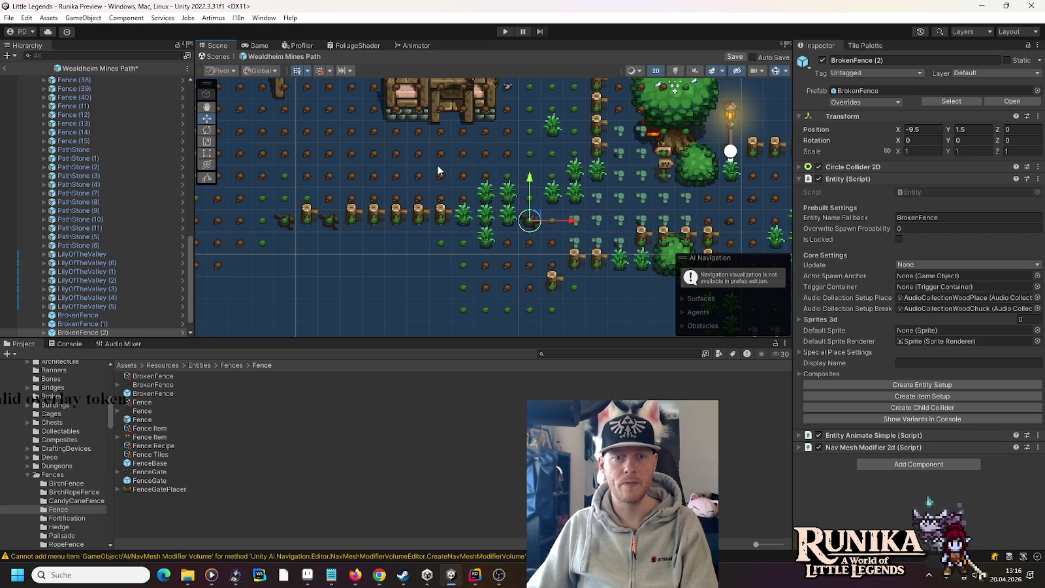
pyautogui.moveTo(443, 176); pyautogui.dragTo(509, 261)
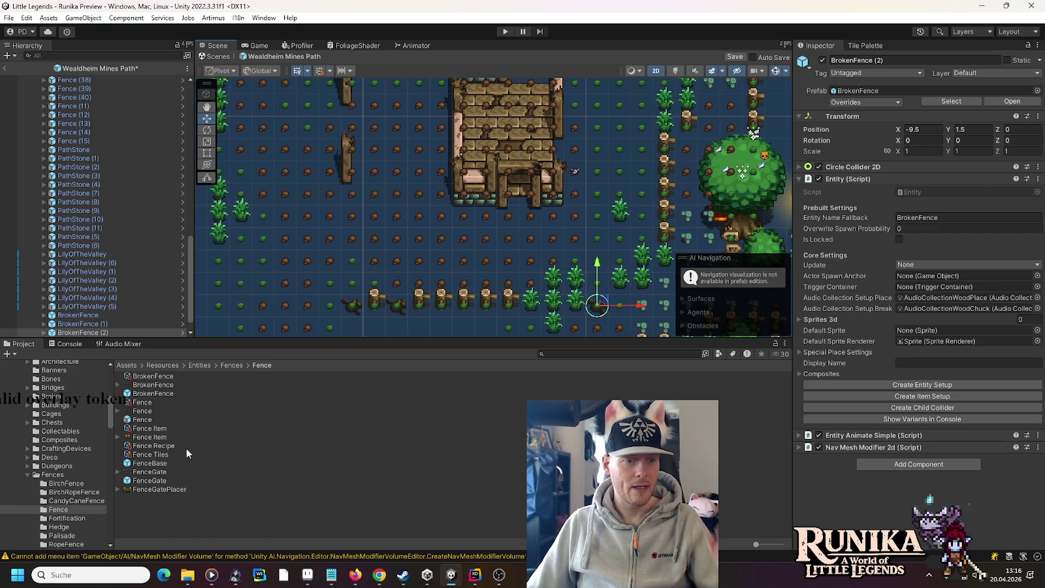
# Take a TreeStump from the Trees folder and place it up-left near the ruined building.
pyautogui.scroll(-5, 34, 525)
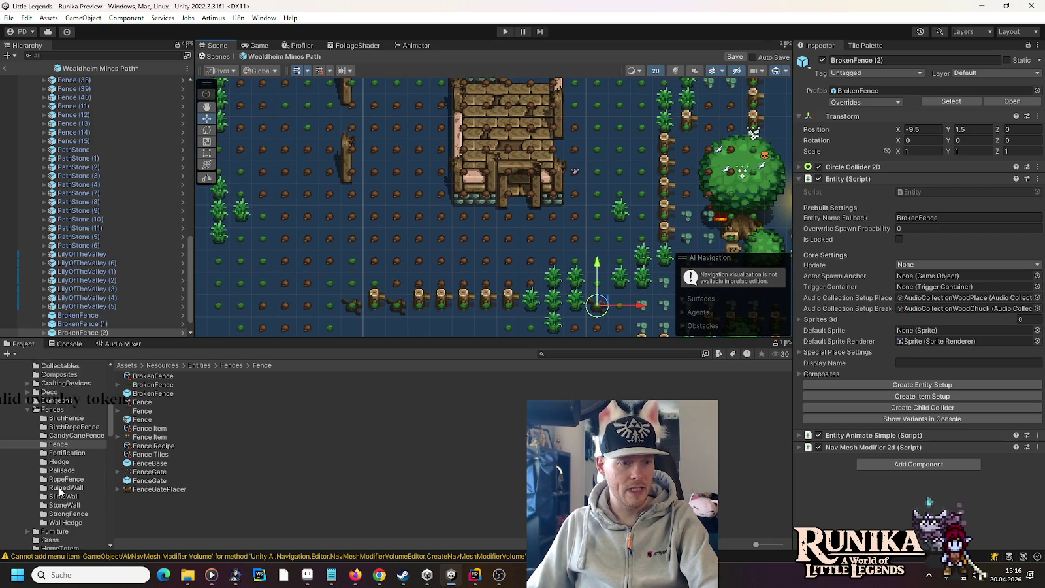
pyautogui.scroll(-10, 28, 388)
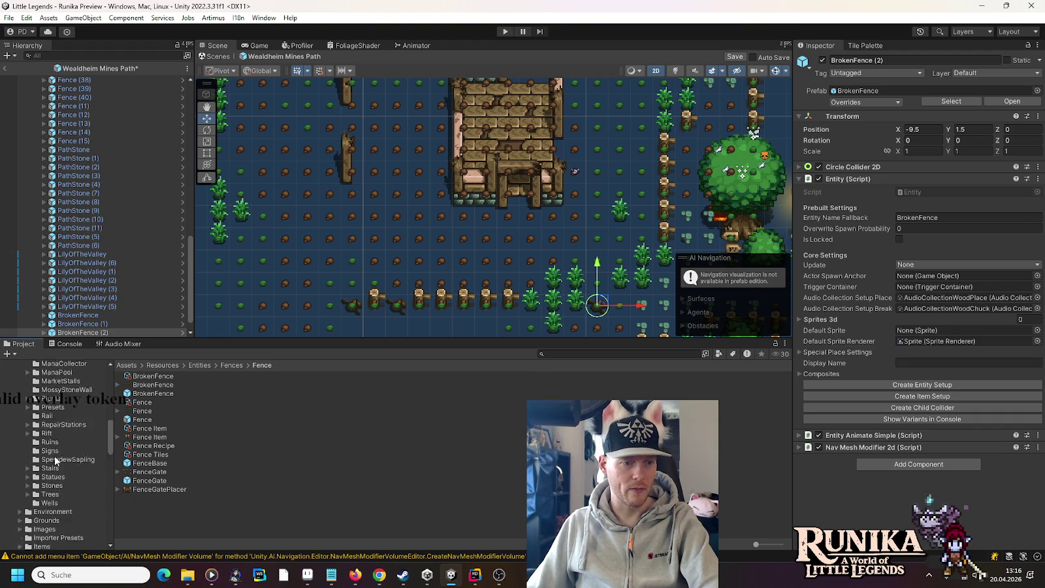
pyautogui.click(51, 429)
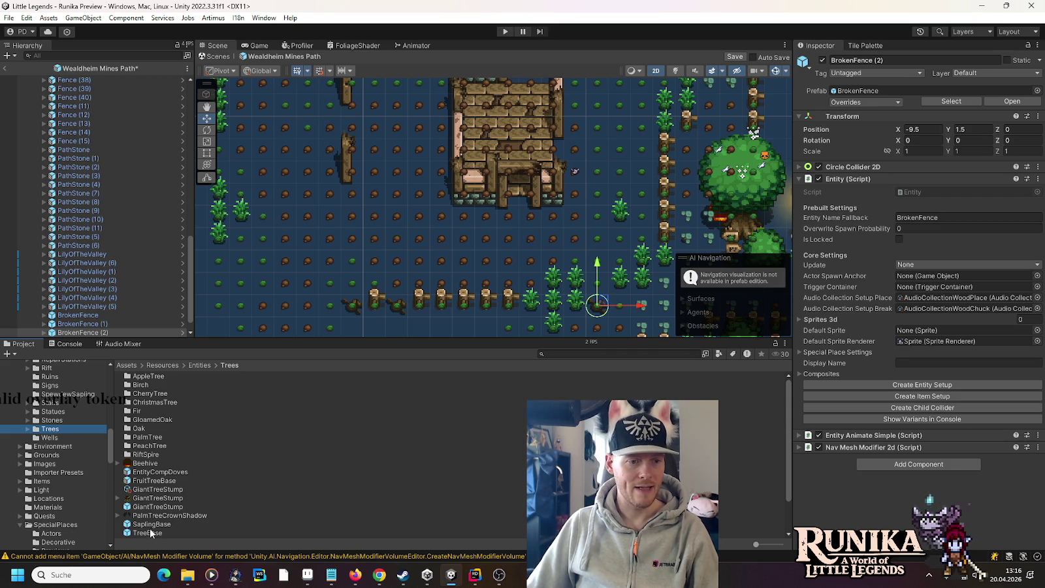
pyautogui.scroll(-2, 163, 510)
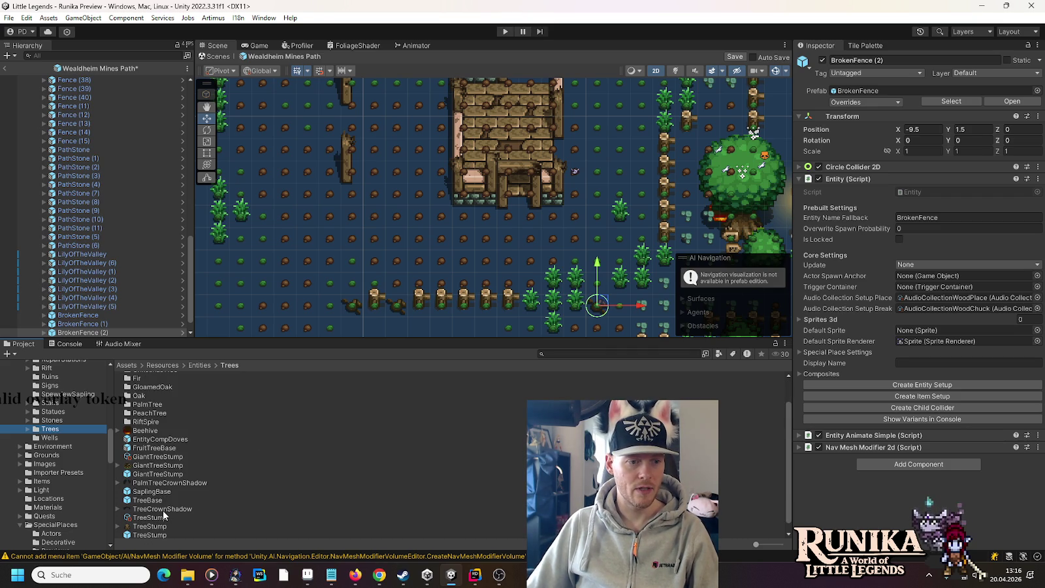
pyautogui.scroll(-1, 162, 510)
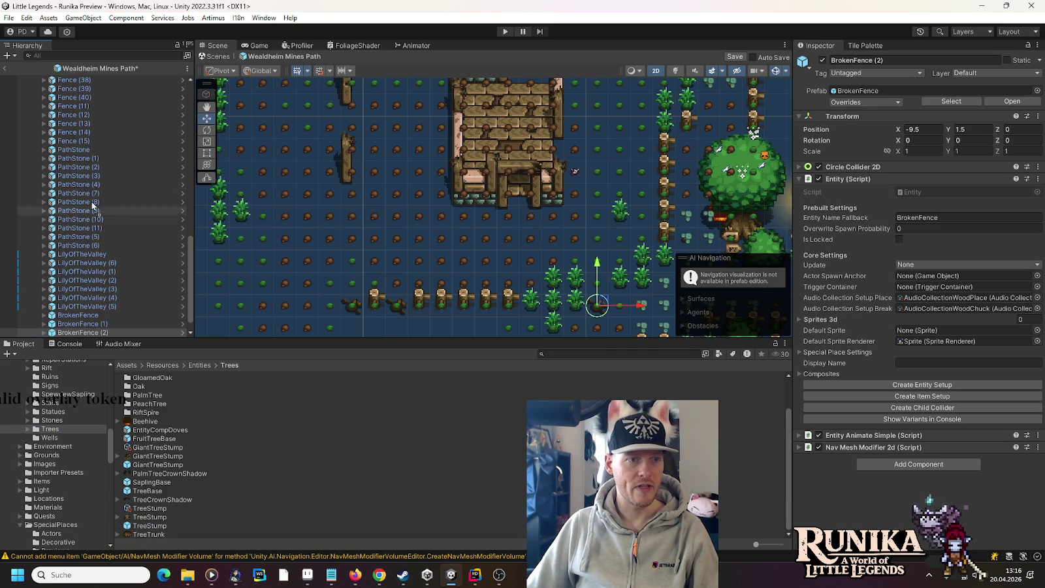
pyautogui.scroll(10, 87, 83)
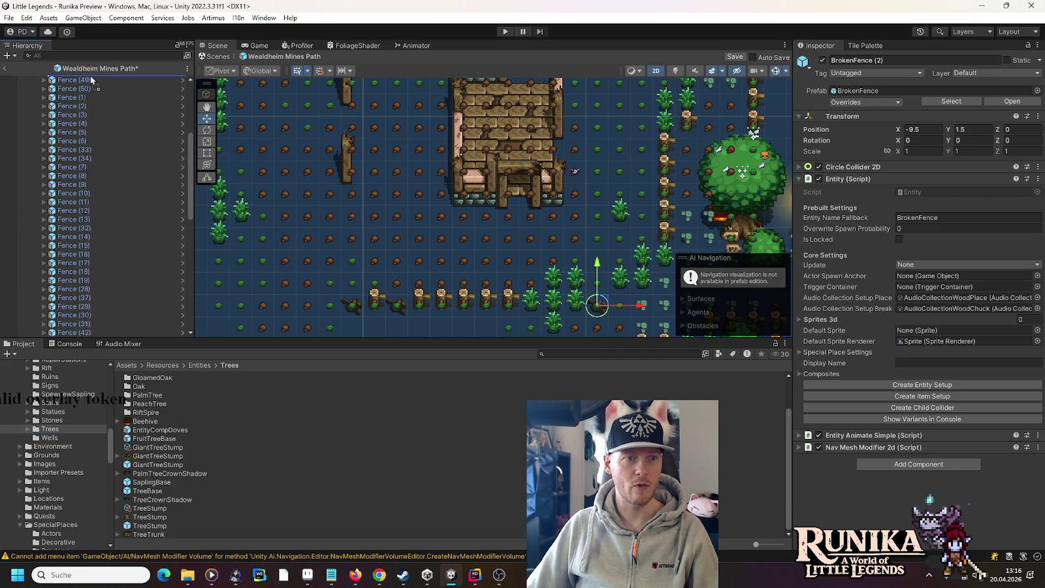
pyautogui.scroll(3, 90, 76)
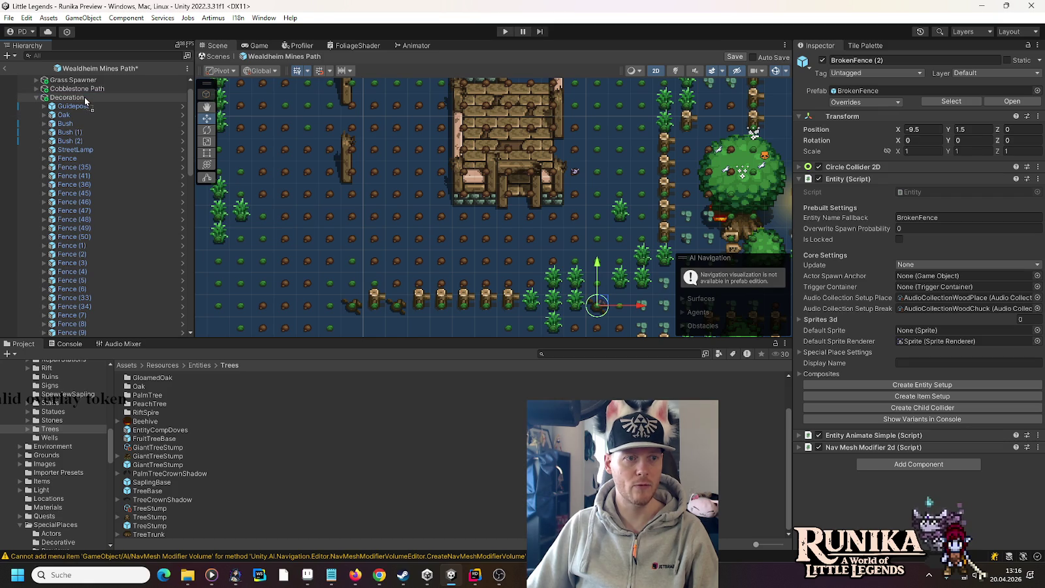
pyautogui.press('Down')
pyautogui.moveTo(513, 214)
pyautogui.mouseDown()
pyautogui.moveTo(321, 216)
pyautogui.moveTo(322, 127)
pyautogui.mouseUp()
pyautogui.moveTo(640, 253)
pyautogui.mouseDown()
pyautogui.moveTo(432, 158)
pyautogui.moveTo(558, 280)
pyautogui.moveTo(550, 160)
pyautogui.moveTo(512, 141)
pyautogui.moveTo(526, 205)
pyautogui.moveTo(559, 205)
pyautogui.moveTo(547, 217)
pyautogui.moveTo(550, 177)
pyautogui.moveTo(552, 242)
pyautogui.mouseUp()
# Duplicate the stump three times around the building, TreeStump (3) ending at X -9.5, Y 14.5.
pyautogui.hotkey('ctrl', 'd')
pyautogui.moveTo(500, 180); pyautogui.dragTo(495, 261)
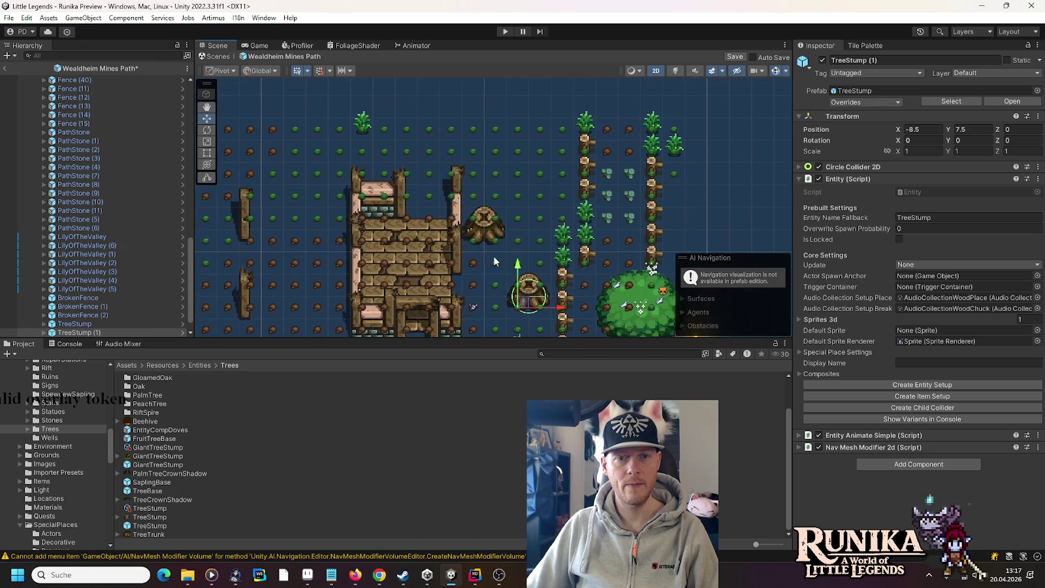
pyautogui.hotkey('ctrl', 'd')
pyautogui.moveTo(540, 303)
pyautogui.mouseDown()
pyautogui.moveTo(477, 235)
pyautogui.moveTo(361, 157)
pyautogui.moveTo(311, 170)
pyautogui.moveTo(542, 156)
pyautogui.moveTo(503, 148)
pyautogui.mouseUp()
pyautogui.hotkey('ctrl', 'd')
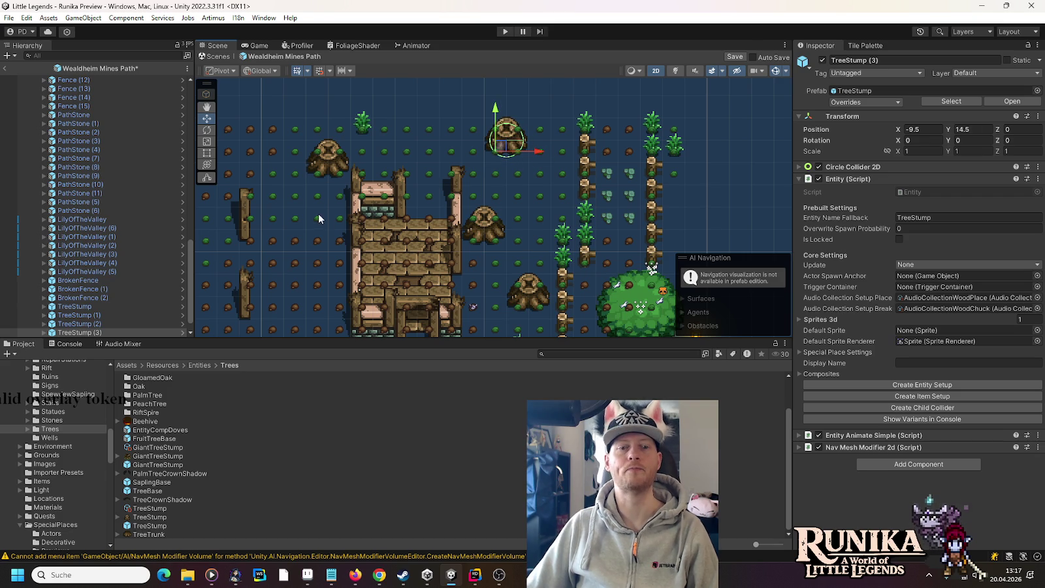
pyautogui.moveTo(319, 213); pyautogui.dragTo(478, 167)
pyautogui.moveTo(463, 277)
pyautogui.mouseDown()
pyautogui.moveTo(454, 131)
pyautogui.moveTo(434, 237)
pyautogui.moveTo(484, 167)
pyautogui.mouseUp()
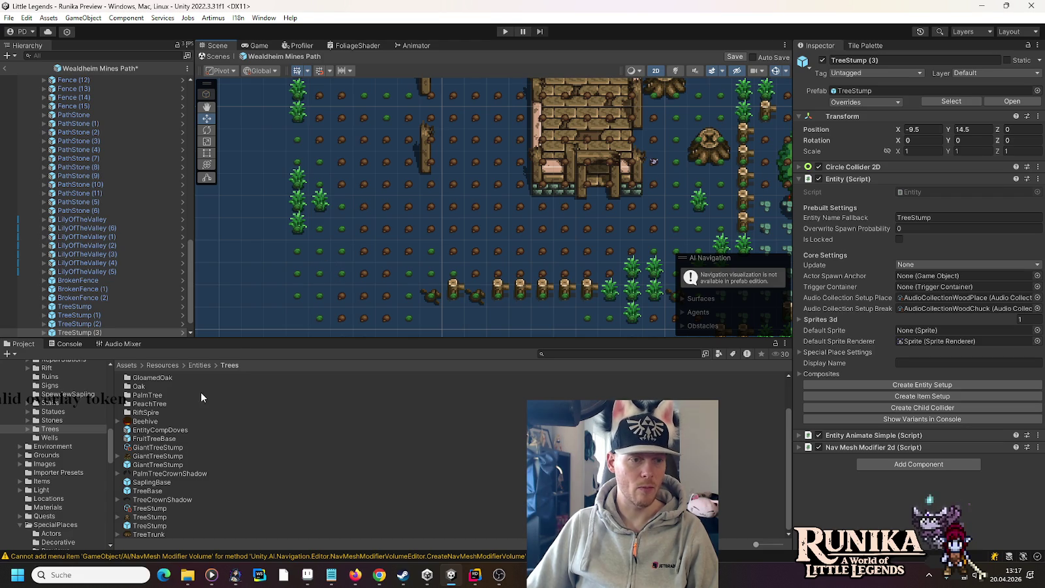
# Place an Oak prefab from Trees/Oak at X -25.5, Y 2.5, the fence row's far left.
pyautogui.click(28, 429)
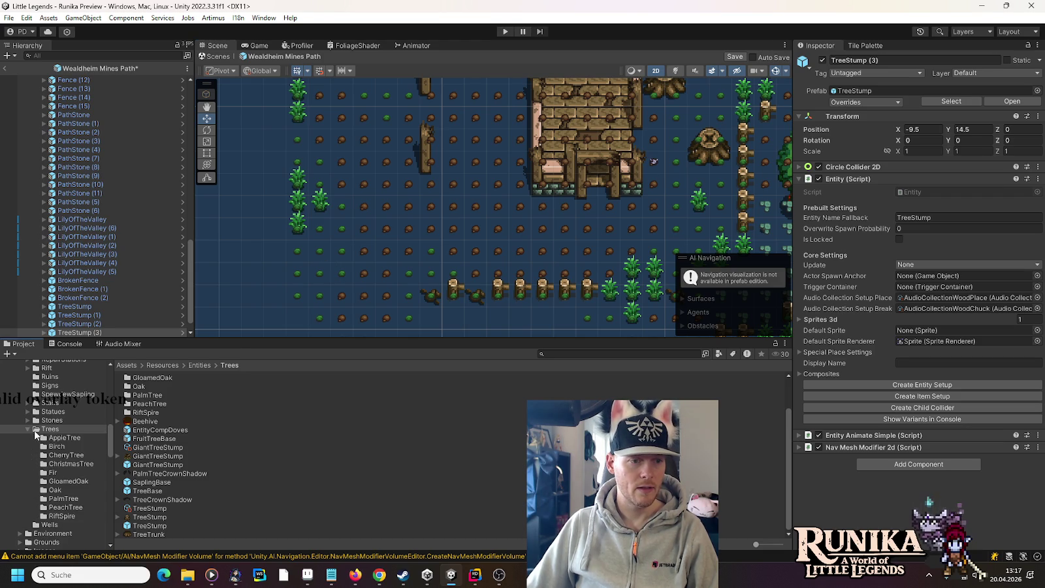
pyautogui.click(58, 489)
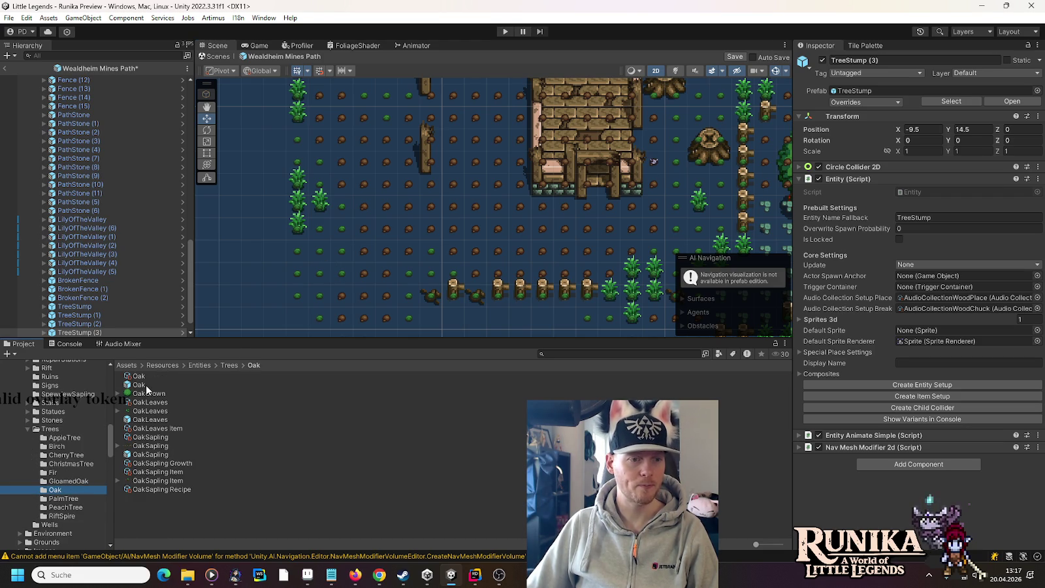
pyautogui.moveTo(100, 203); pyautogui.dragTo(107, 303)
pyautogui.press('f')
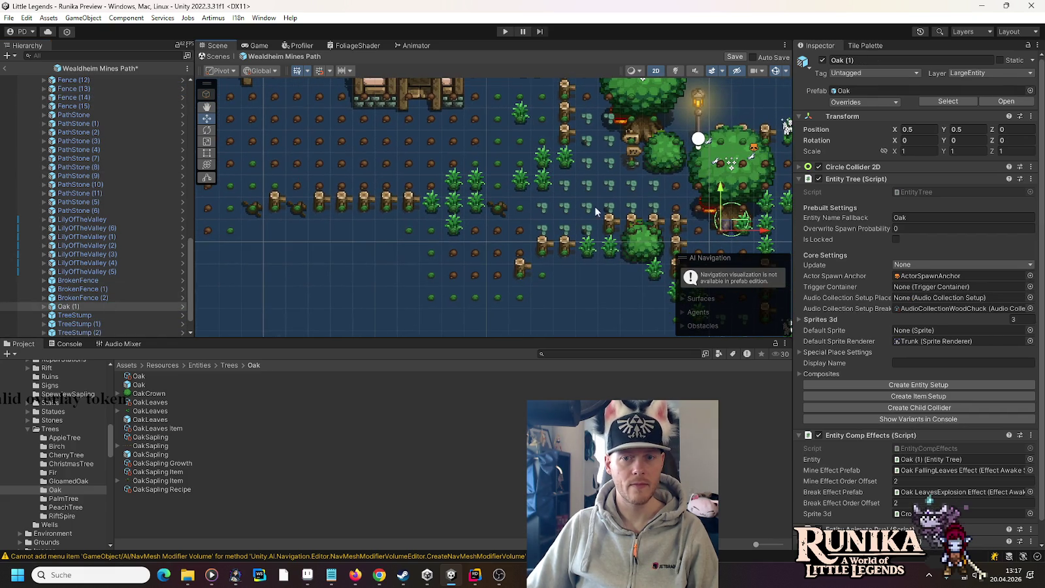
pyautogui.moveTo(730, 230)
pyautogui.mouseDown()
pyautogui.moveTo(312, 185)
pyautogui.moveTo(511, 225)
pyautogui.moveTo(348, 215)
pyautogui.mouseUp()
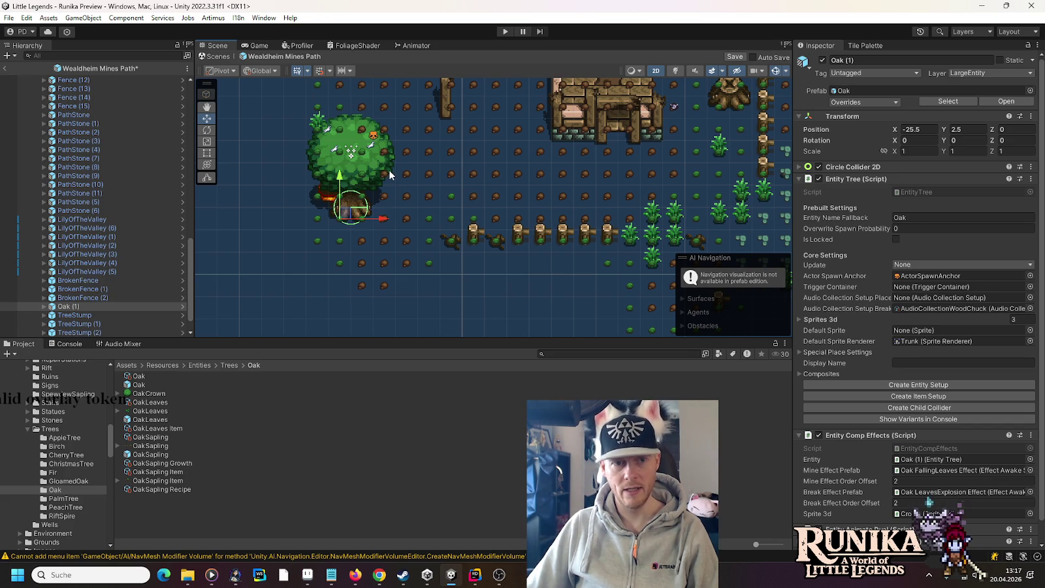
pyautogui.moveTo(366, 196); pyautogui.dragTo(348, 235)
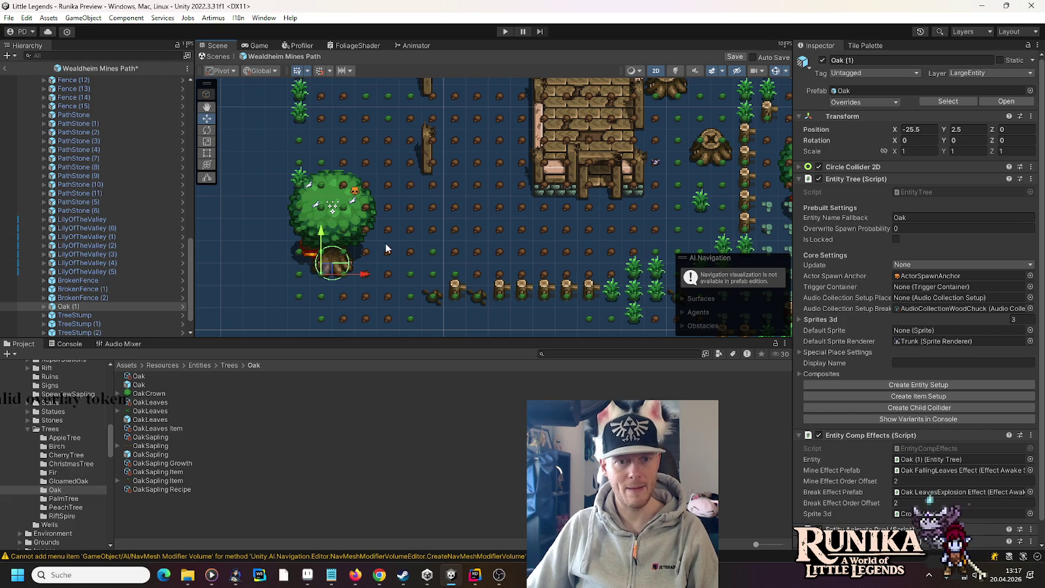
pyautogui.moveTo(477, 224)
pyautogui.mouseDown()
pyautogui.moveTo(394, 255)
pyautogui.moveTo(394, 315)
pyautogui.mouseUp()
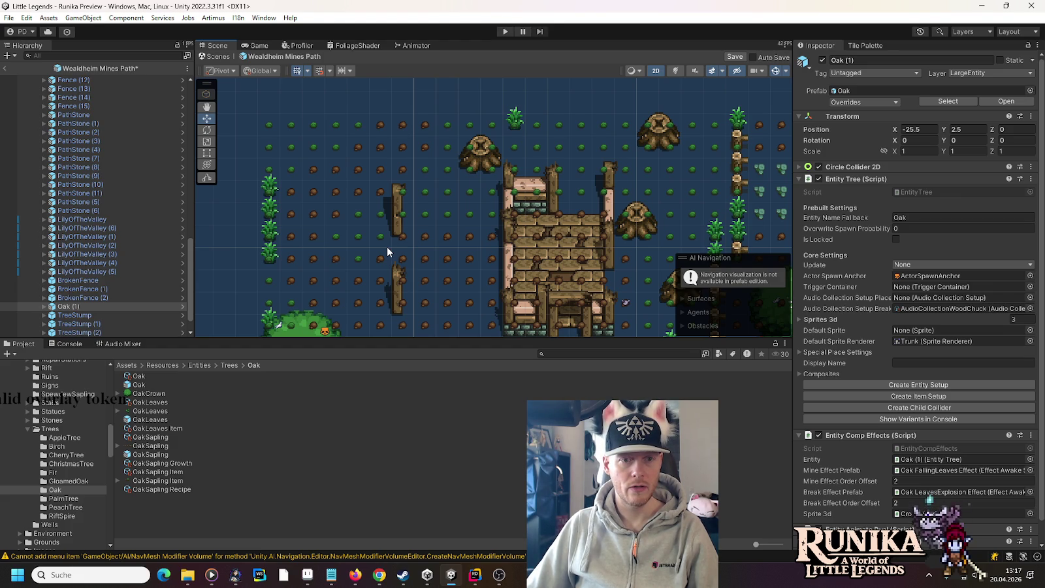
pyautogui.moveTo(387, 249); pyautogui.dragTo(242, 137)
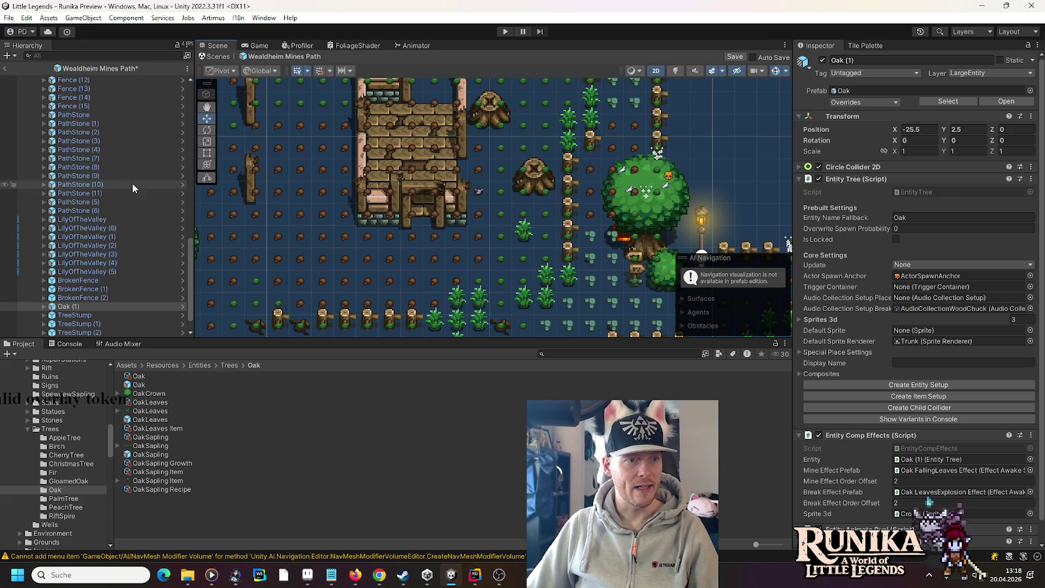
# Duplicate PathStone (6) and move the copy to the far left of the map.
pyautogui.click(97, 123)
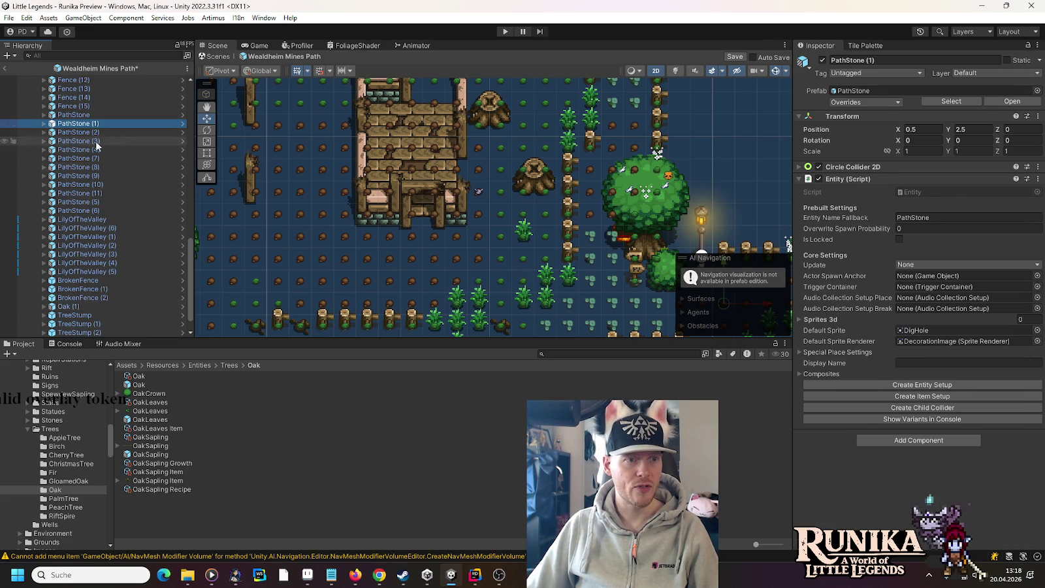
pyautogui.click(98, 211)
pyautogui.moveTo(499, 235)
pyautogui.mouseDown()
pyautogui.moveTo(417, 143)
pyautogui.moveTo(280, 85)
pyautogui.mouseUp()
pyautogui.moveTo(509, 300); pyautogui.dragTo(261, 218)
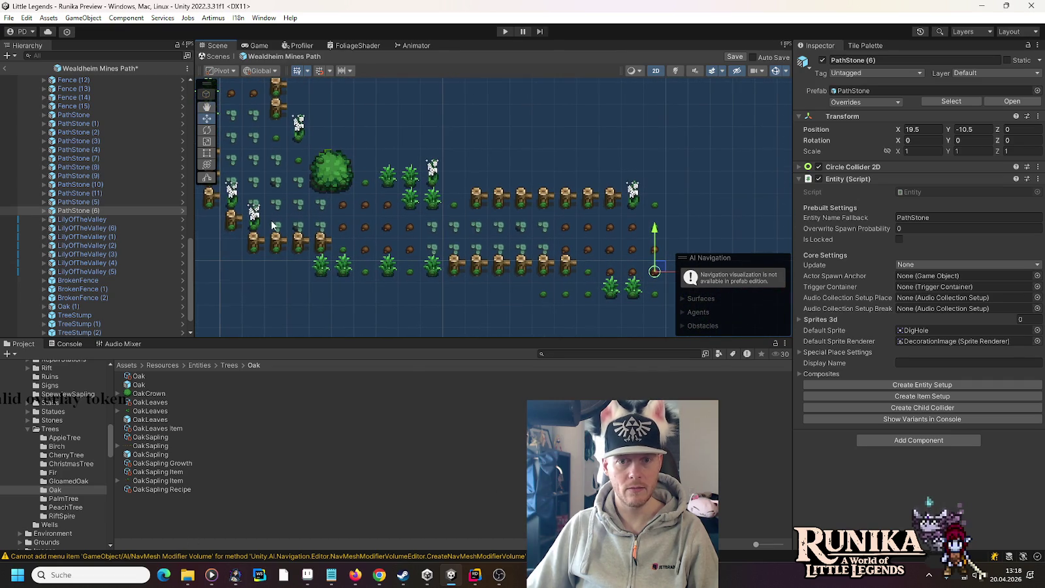
pyautogui.press('w')
pyautogui.hotkey('ctrl', 'd')
pyautogui.moveTo(653, 271)
pyautogui.mouseDown()
pyautogui.moveTo(525, 251)
pyautogui.moveTo(243, 262)
pyautogui.moveTo(581, 300)
pyautogui.moveTo(606, 286)
pyautogui.moveTo(350, 174)
pyautogui.moveTo(326, 182)
pyautogui.moveTo(569, 312)
pyautogui.moveTo(325, 199)
pyautogui.moveTo(316, 208)
pyautogui.moveTo(314, 191)
pyautogui.mouseUp()
# Add more PathStone copies near the fence row's left end, up to PathStone (20) at X -21.5, Y 13.5.
pyautogui.moveTo(378, 209); pyautogui.dragTo(378, 288)
pyautogui.hotkey('ctrl', 'd')
pyautogui.moveTo(312, 264)
pyautogui.mouseDown()
pyautogui.moveTo(426, 206)
pyautogui.moveTo(474, 230)
pyautogui.moveTo(494, 205)
pyautogui.moveTo(518, 229)
pyautogui.moveTo(557, 184)
pyautogui.moveTo(617, 272)
pyautogui.moveTo(435, 236)
pyautogui.moveTo(483, 166)
pyautogui.moveTo(391, 169)
pyautogui.moveTo(420, 266)
pyautogui.moveTo(429, 180)
pyautogui.moveTo(414, 178)
pyautogui.moveTo(499, 145)
pyautogui.moveTo(493, 155)
pyautogui.mouseUp()
pyautogui.hotkey('ctrl', 'd')
pyautogui.hotkey('ctrl', 'd')
pyautogui.hotkey('ctrl', 'd')
pyautogui.hotkey('ctrl', 'd')
pyautogui.hotkey('ctrl', 'd')
pyautogui.hotkey('ctrl', 'd')
pyautogui.hotkey('ctrl', 'd')
pyautogui.moveTo(516, 256); pyautogui.dragTo(355, 179)
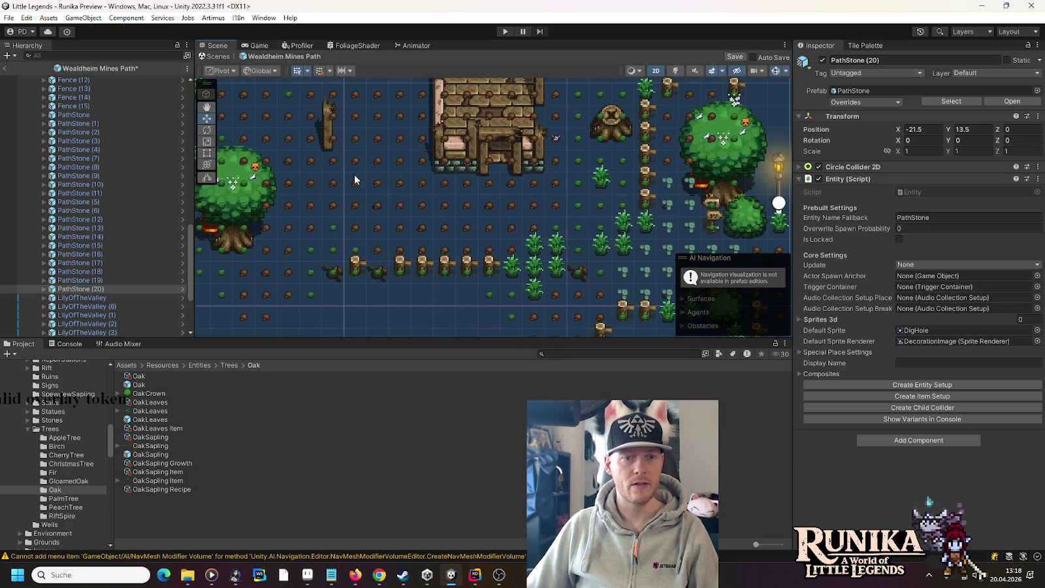
pyautogui.moveTo(513, 270); pyautogui.dragTo(441, 222)
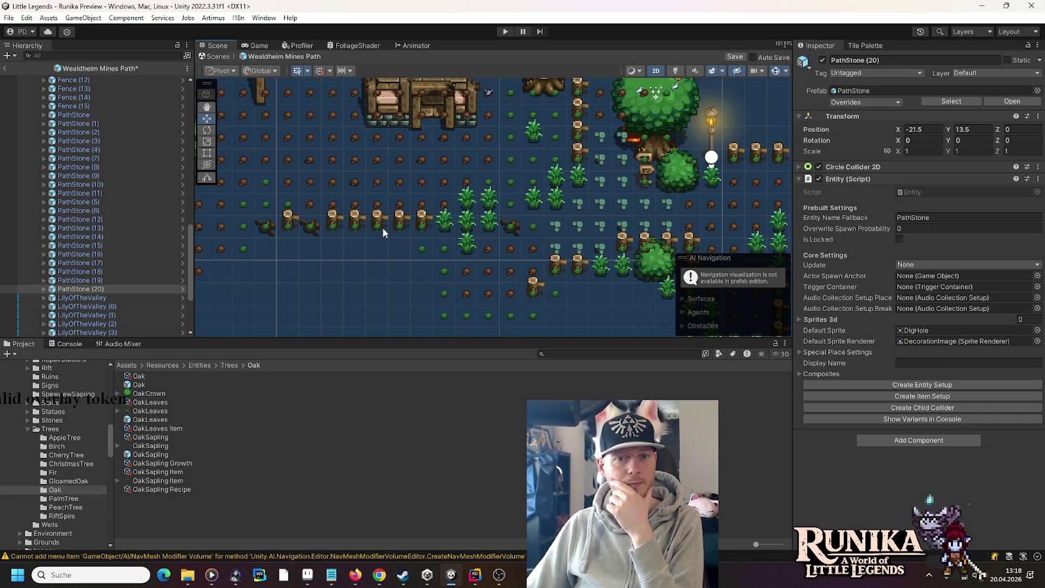
# Try adding the oak leaves to the prefab, then bring up the Wealdheim Mines Path root's context menu.
pyautogui.scroll(3, 34, 428)
pyautogui.scroll(10, 34, 428)
pyautogui.scroll(3, 36, 451)
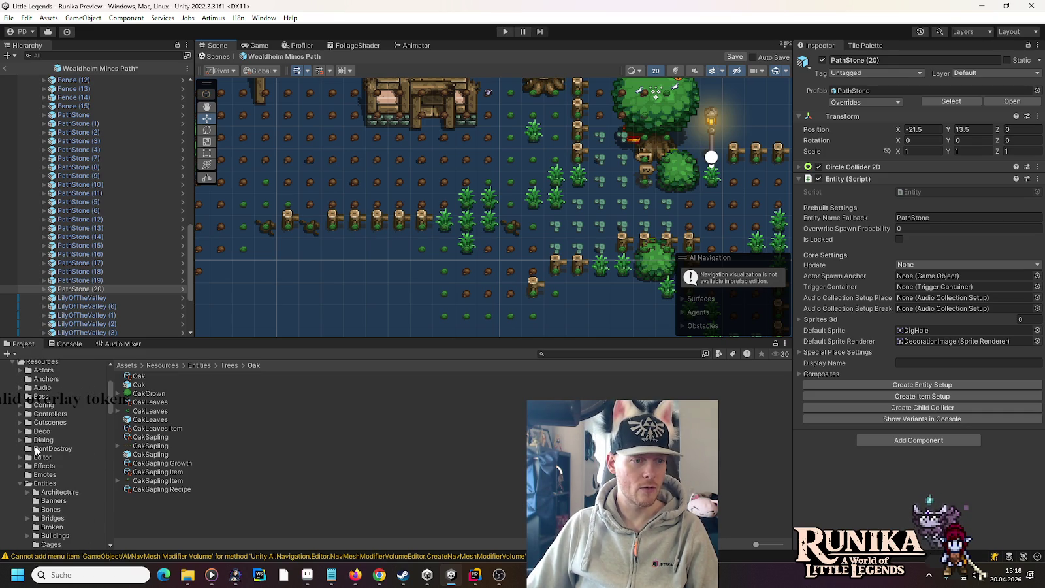
pyautogui.scroll(-15, 33, 495)
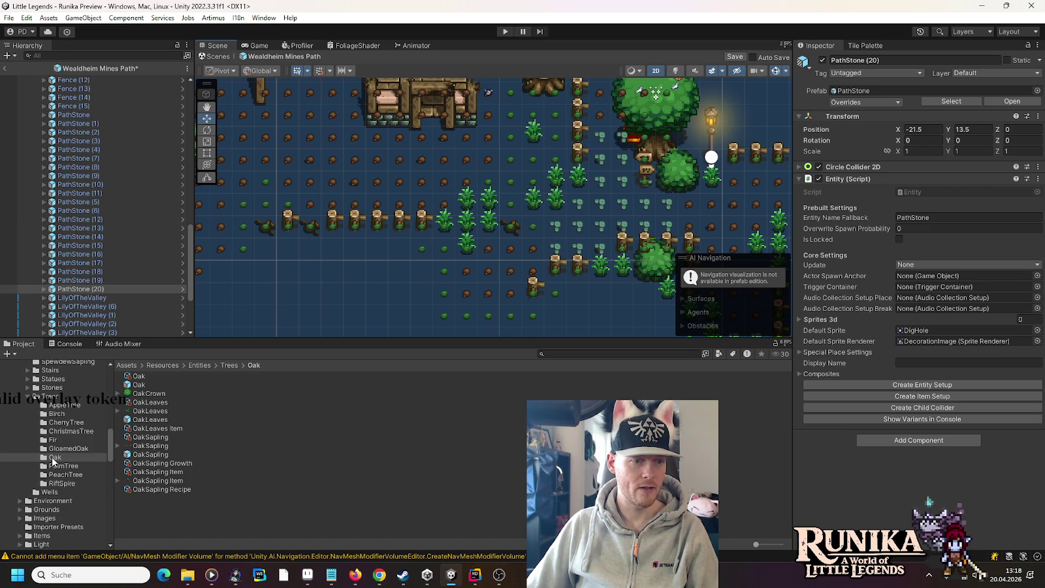
pyautogui.moveTo(173, 428)
pyautogui.mouseDown()
pyautogui.moveTo(124, 287)
pyautogui.moveTo(117, 170)
pyautogui.moveTo(135, 338)
pyautogui.moveTo(120, 284)
pyautogui.moveTo(117, 321)
pyautogui.moveTo(107, 76)
pyautogui.moveTo(99, 133)
pyautogui.moveTo(88, 122)
pyautogui.mouseUp()
pyautogui.scroll(-15, 111, 233)
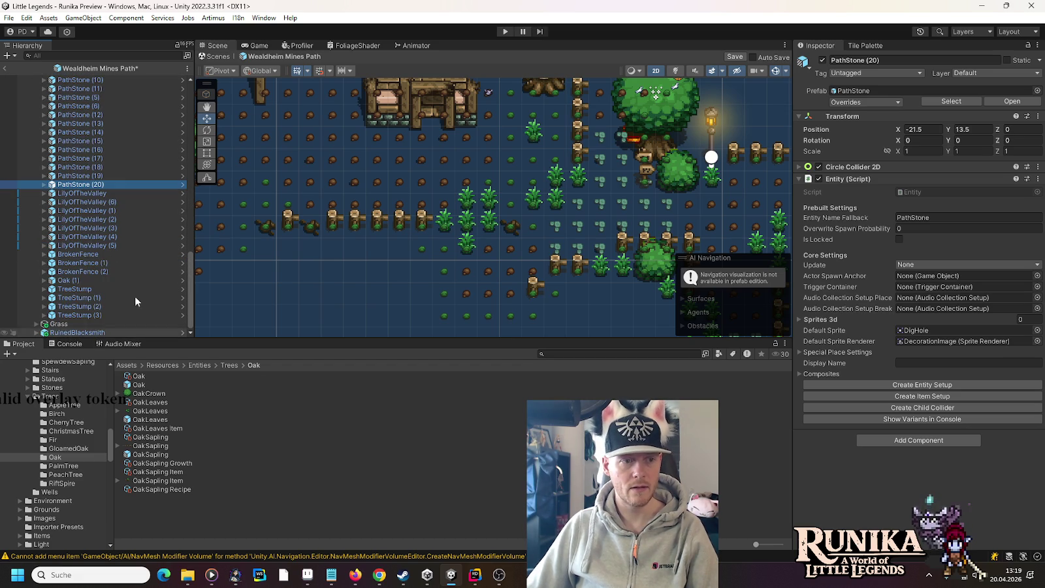
pyautogui.scroll(8, 133, 275)
pyautogui.scroll(7, 131, 245)
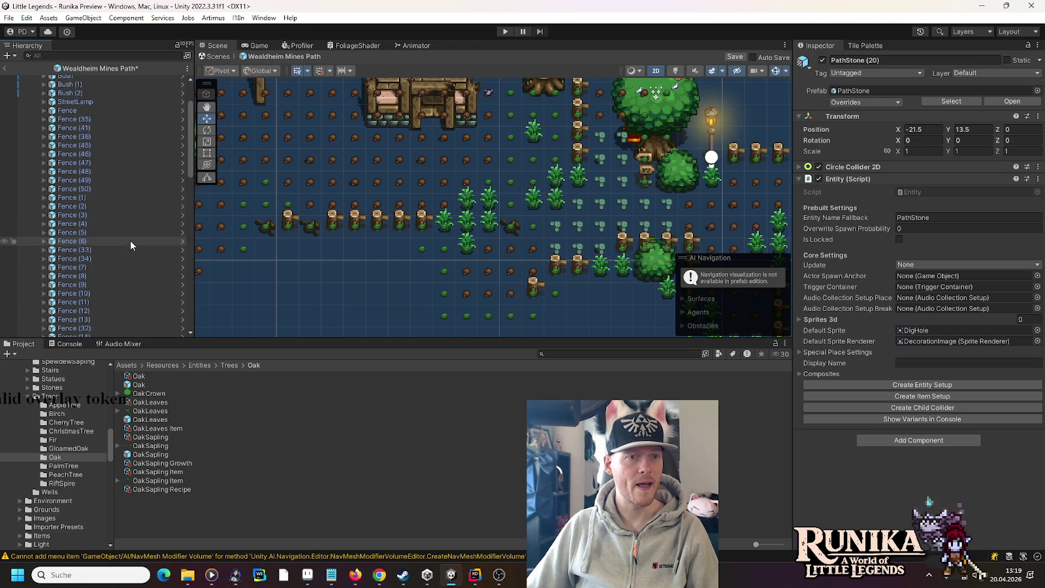
pyautogui.rightClick(77, 79)
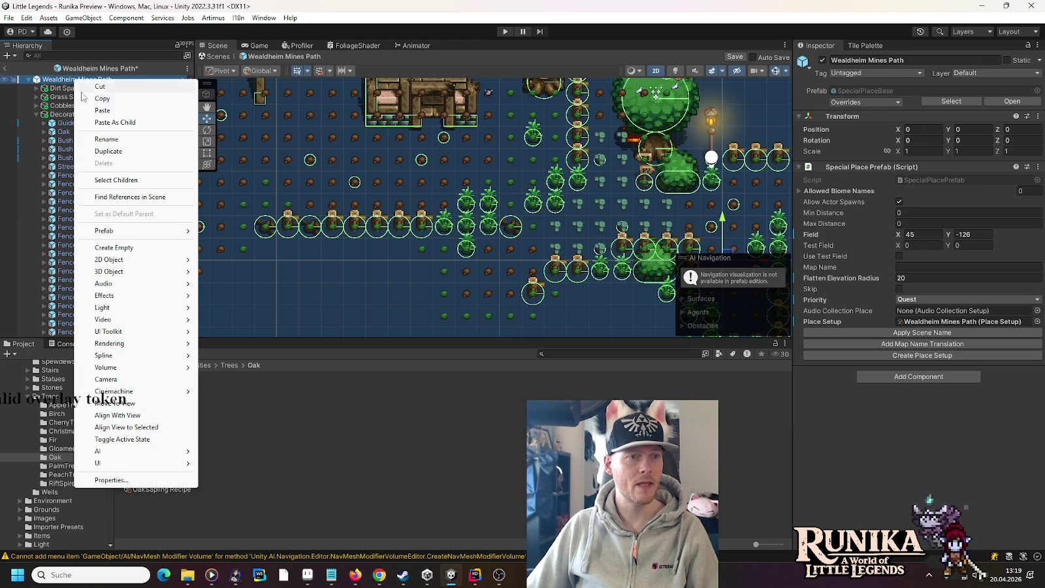
# Create an empty child object named Trees under the Wealdheim Mines Path root.
pyautogui.click(129, 246)
pyautogui.write('Trees')
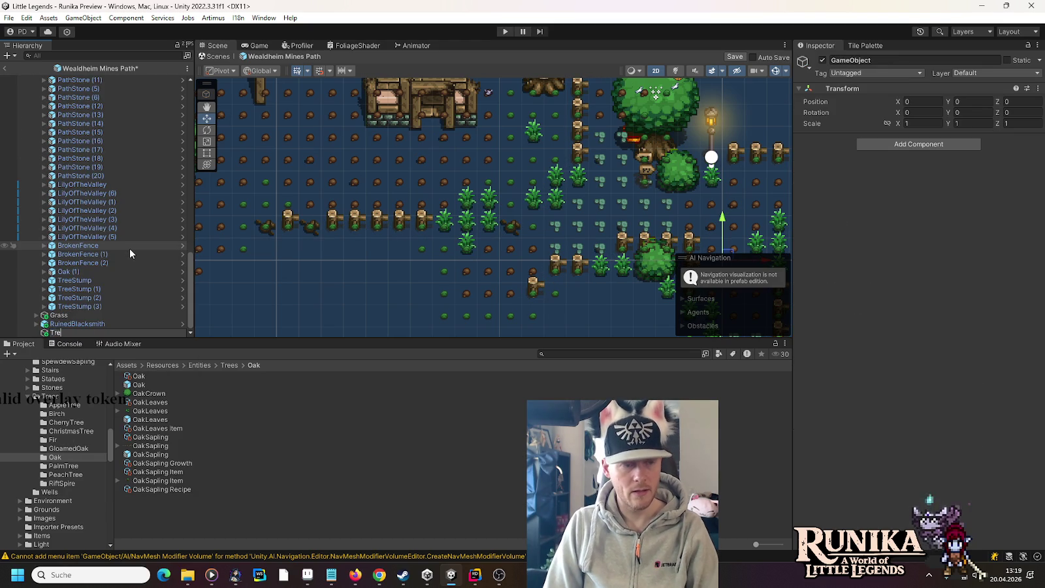
pyautogui.press('Return')
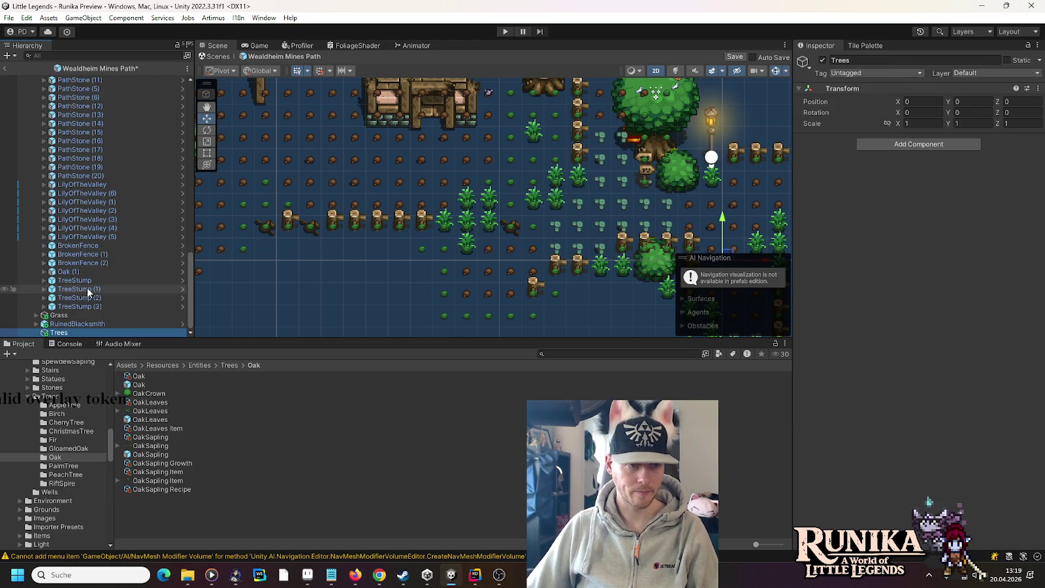
# Move Oak (1), the four TreeStumps and the remaining Oak into the Trees group.
pyautogui.click(85, 306)
pyautogui.keyDown('shift'); pyautogui.click(68, 271); pyautogui.keyUp('shift')
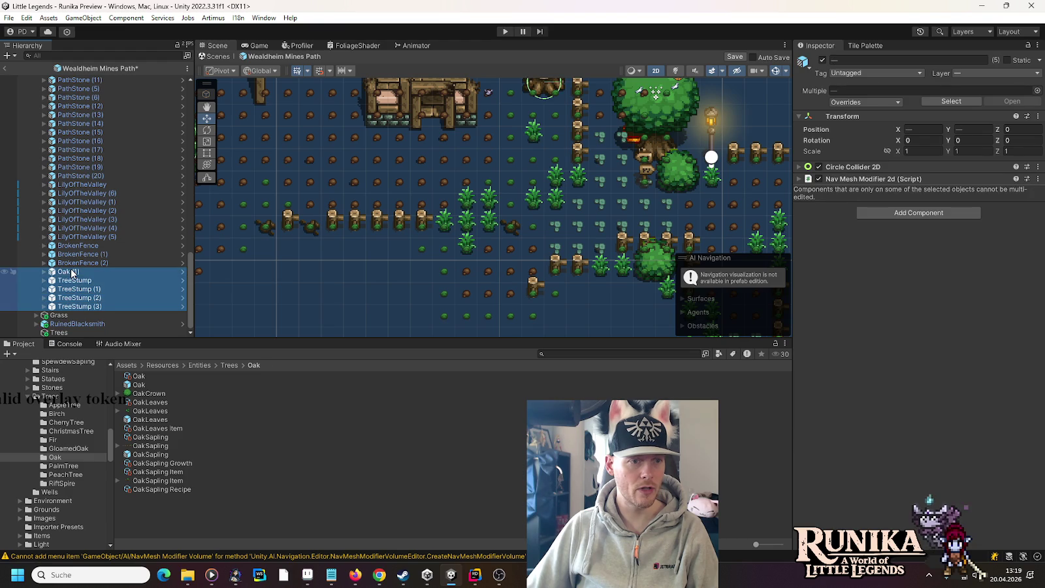
pyautogui.moveTo(68, 272); pyautogui.dragTo(66, 335)
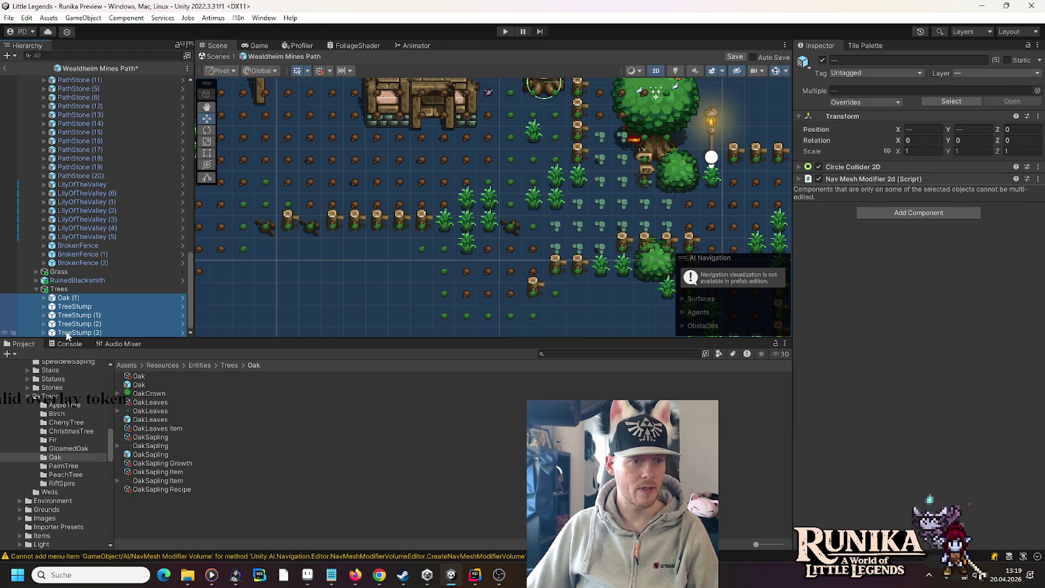
pyautogui.click(56, 280)
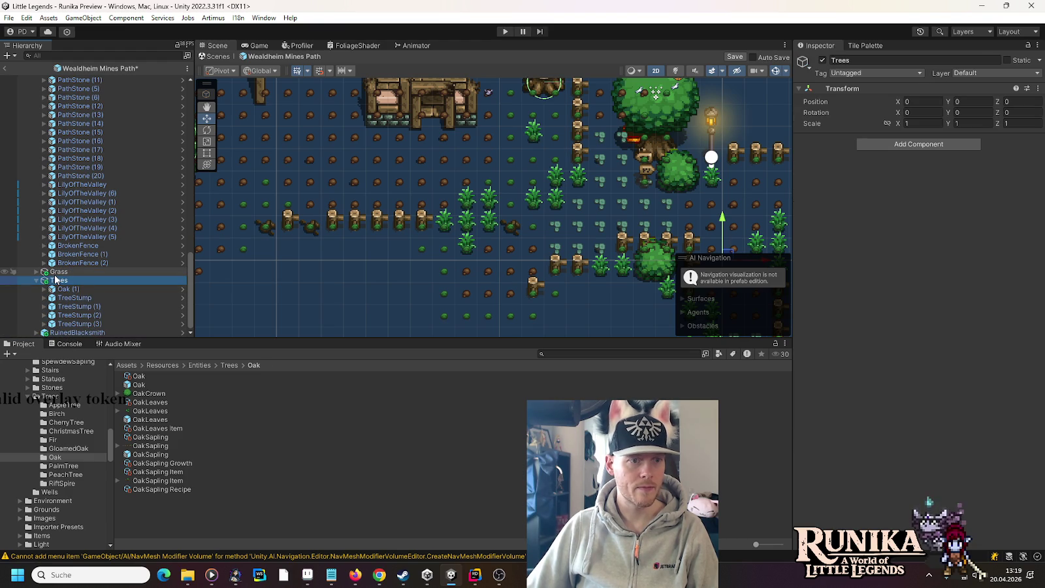
pyautogui.scroll(3, 94, 280)
pyautogui.scroll(2, 94, 280)
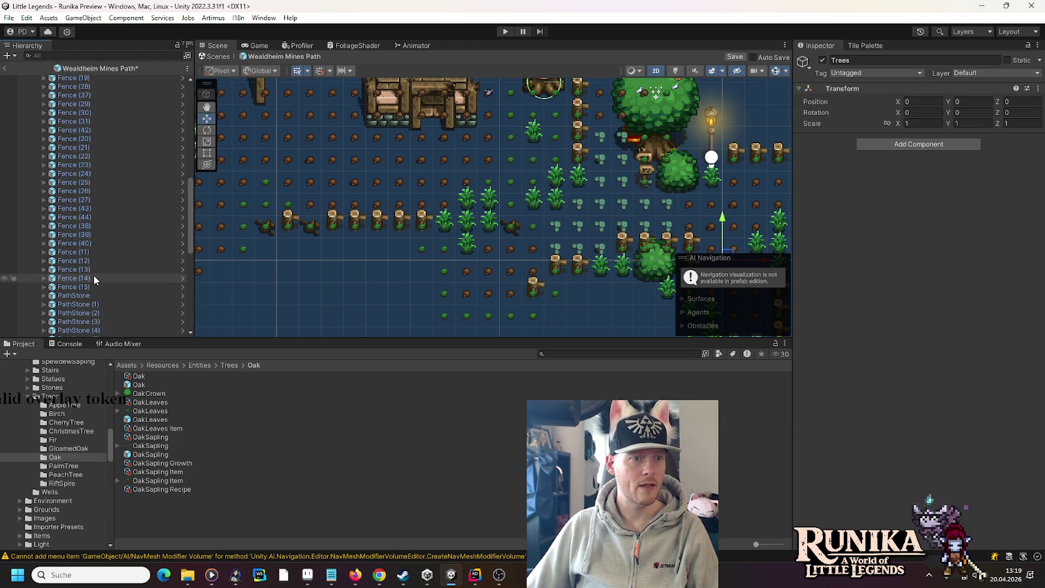
pyautogui.scroll(4, 94, 280)
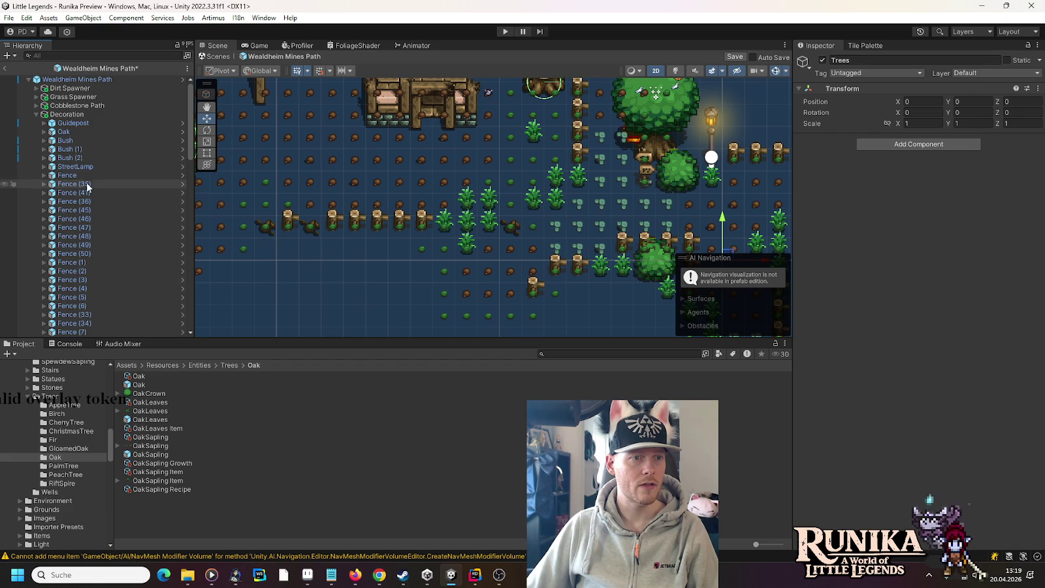
pyautogui.click(63, 131)
pyautogui.moveTo(79, 319)
pyautogui.mouseDown()
pyautogui.moveTo(77, 334)
pyautogui.moveTo(75, 288)
pyautogui.mouseUp()
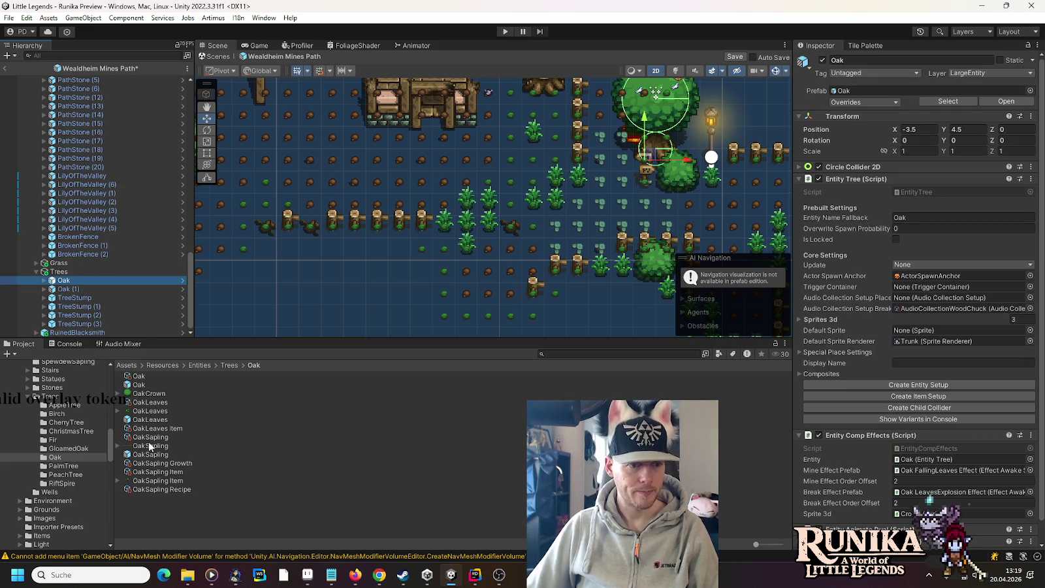
# Add an OakLeaves prefab inside Trees and place it at the big oak's base.
pyautogui.moveTo(137, 421)
pyautogui.mouseDown()
pyautogui.moveTo(61, 303)
pyautogui.moveTo(64, 274)
pyautogui.mouseUp()
pyautogui.press('f')
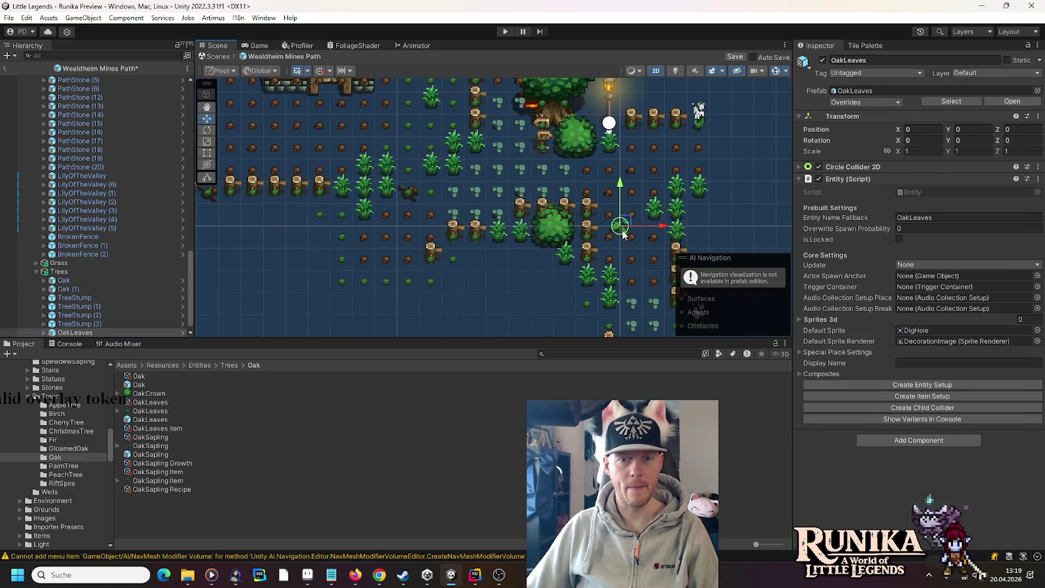
pyautogui.moveTo(625, 227)
pyautogui.mouseDown()
pyautogui.moveTo(372, 188)
pyautogui.moveTo(672, 249)
pyautogui.moveTo(353, 255)
pyautogui.mouseUp()
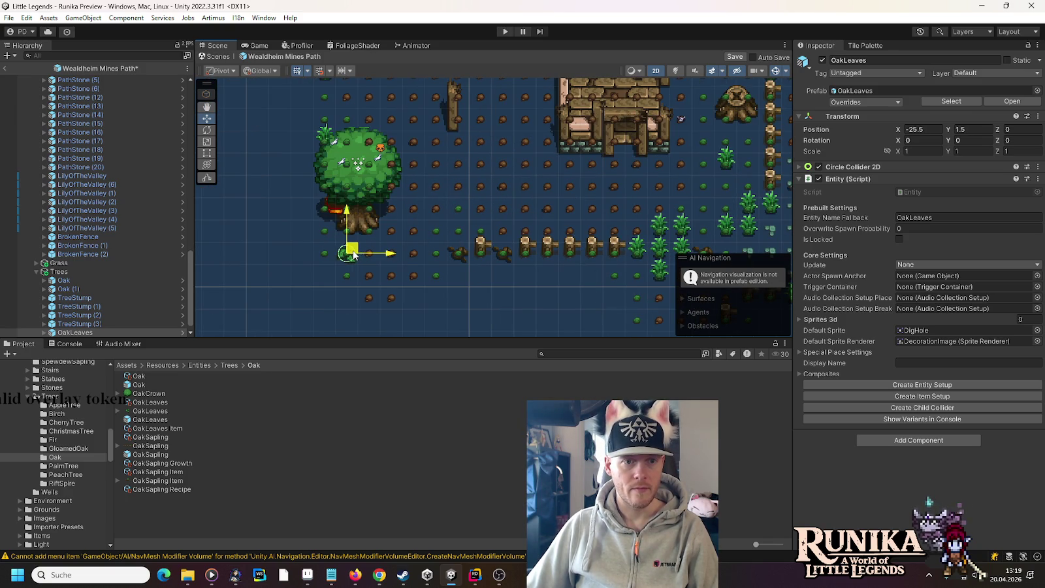
# Scatter OakLeaves copies along the path and beside a stump, up to OakLeaves (10) at X -18.5, Y 13.5.
pyautogui.hotkey('ctrl', 'd')
pyautogui.moveTo(354, 252); pyautogui.dragTo(399, 230)
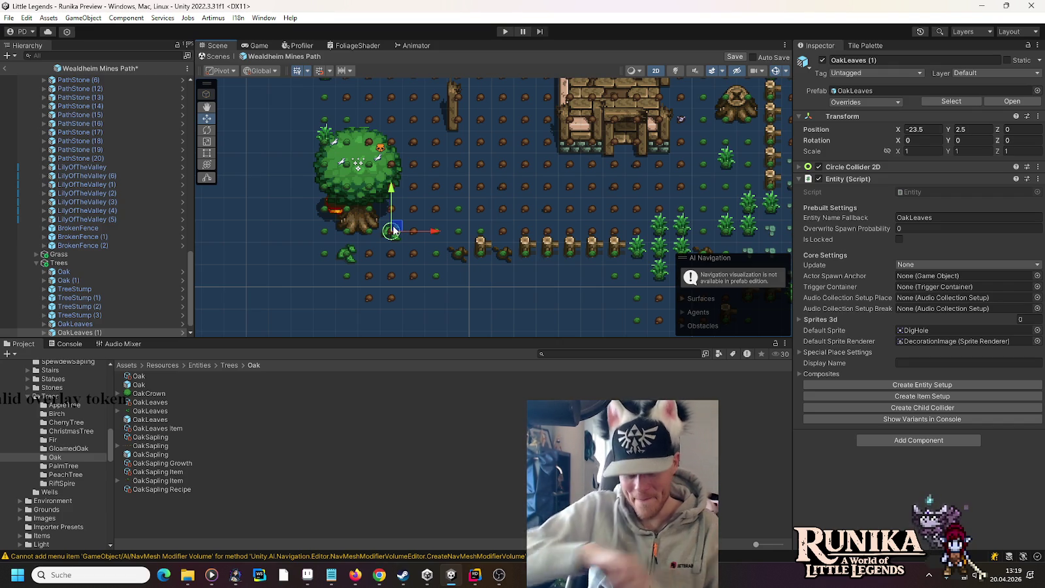
pyautogui.hotkey('ctrl', 'd')
pyautogui.moveTo(394, 230)
pyautogui.mouseDown()
pyautogui.moveTo(539, 140)
pyautogui.moveTo(358, 255)
pyautogui.moveTo(367, 295)
pyautogui.moveTo(543, 252)
pyautogui.moveTo(552, 228)
pyautogui.moveTo(588, 225)
pyautogui.moveTo(590, 297)
pyautogui.moveTo(599, 201)
pyautogui.moveTo(524, 163)
pyautogui.moveTo(582, 136)
pyautogui.moveTo(569, 136)
pyautogui.moveTo(591, 141)
pyautogui.moveTo(574, 235)
pyautogui.moveTo(545, 185)
pyautogui.moveTo(527, 183)
pyautogui.mouseUp()
pyautogui.hotkey('ctrl', 'd')
pyautogui.hotkey('ctrl', 'd')
pyautogui.hotkey('ctrl', 'd')
pyautogui.hotkey('ctrl', 'd')
pyautogui.hotkey('ctrl', 'd')
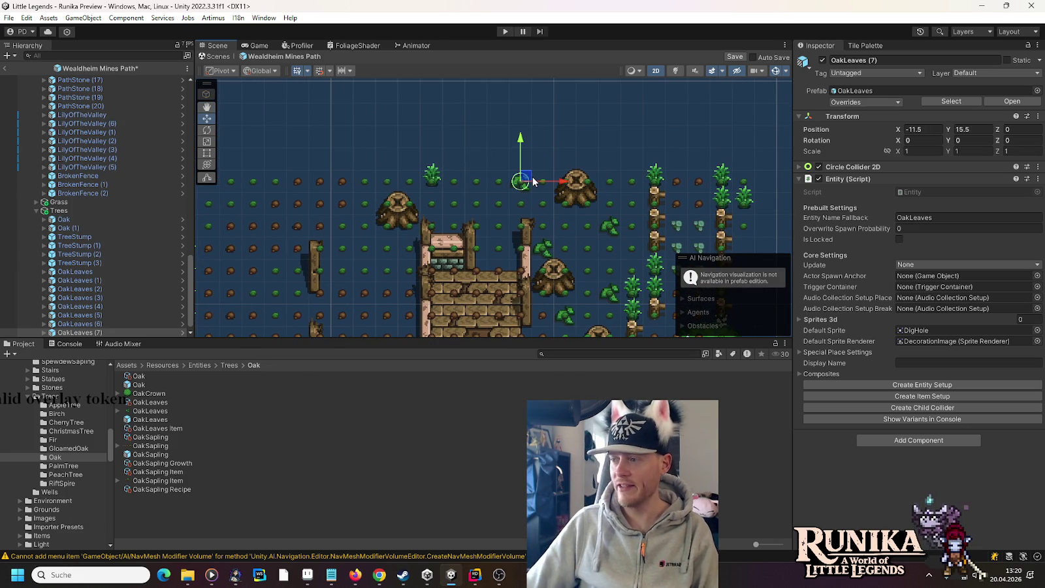
pyautogui.hotkey('ctrl', 'd')
pyautogui.moveTo(528, 181)
pyautogui.mouseDown()
pyautogui.moveTo(465, 186)
pyautogui.moveTo(449, 199)
pyautogui.moveTo(459, 200)
pyautogui.moveTo(393, 228)
pyautogui.moveTo(390, 250)
pyautogui.moveTo(369, 225)
pyautogui.mouseUp()
pyautogui.hotkey('ctrl', 'd')
pyautogui.hotkey('ctrl', 'd')
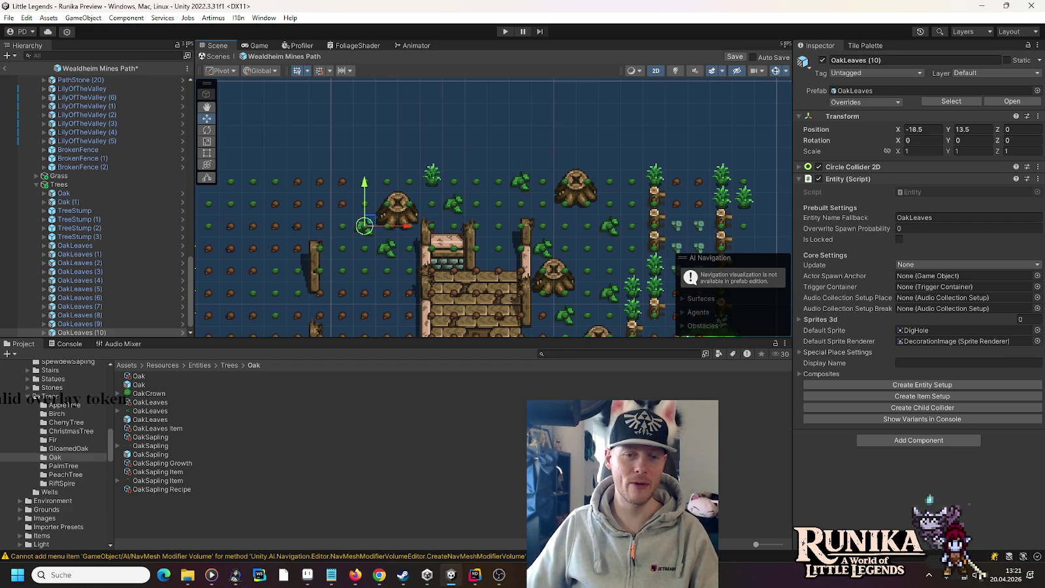
# Add a WoodPile from the Entities folder and place it in front of the house at X -15.5, Y 5.5.
pyautogui.moveTo(473, 279); pyautogui.dragTo(438, 195)
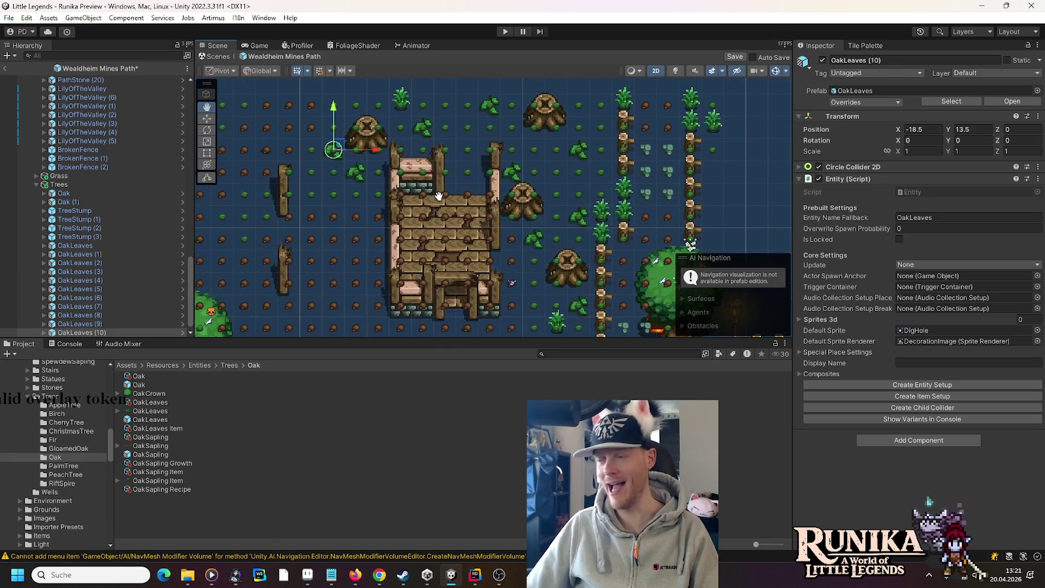
pyautogui.moveTo(398, 287); pyautogui.dragTo(407, 258)
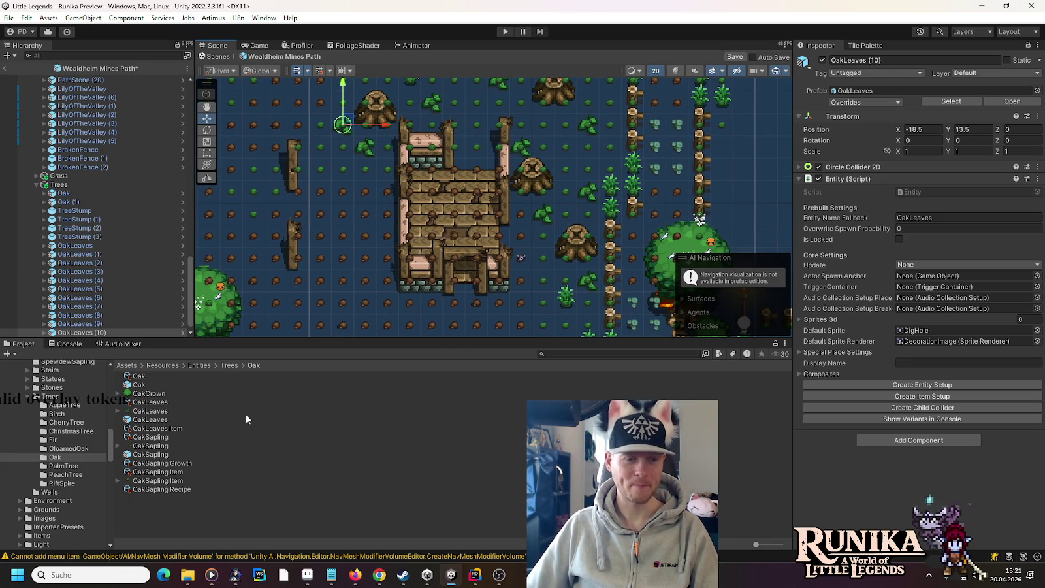
pyautogui.scroll(10, 75, 404)
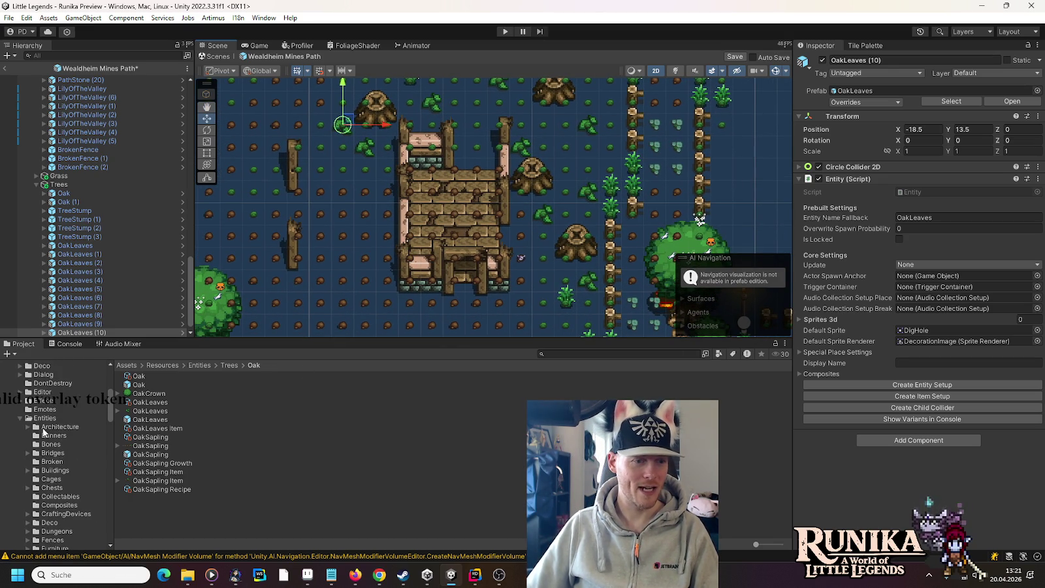
pyautogui.click(45, 418)
pyautogui.scroll(-5, 273, 450)
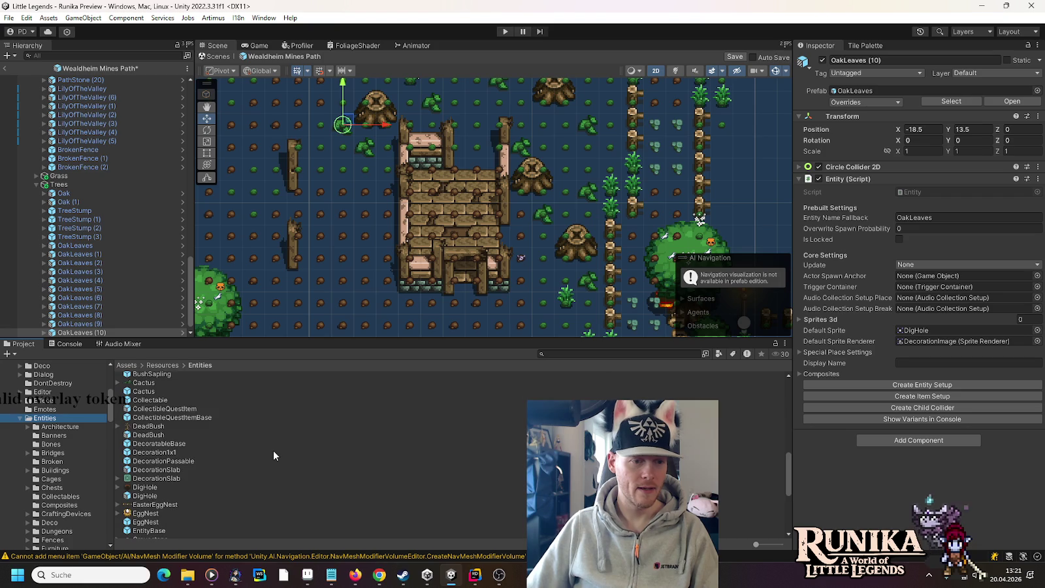
pyautogui.scroll(-5, 271, 449)
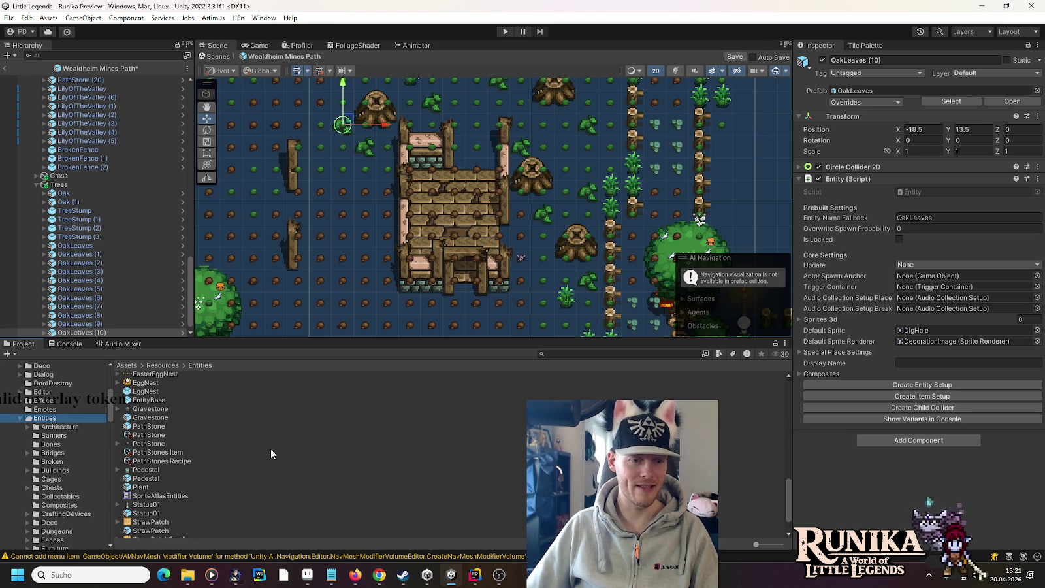
pyautogui.scroll(-2, 270, 449)
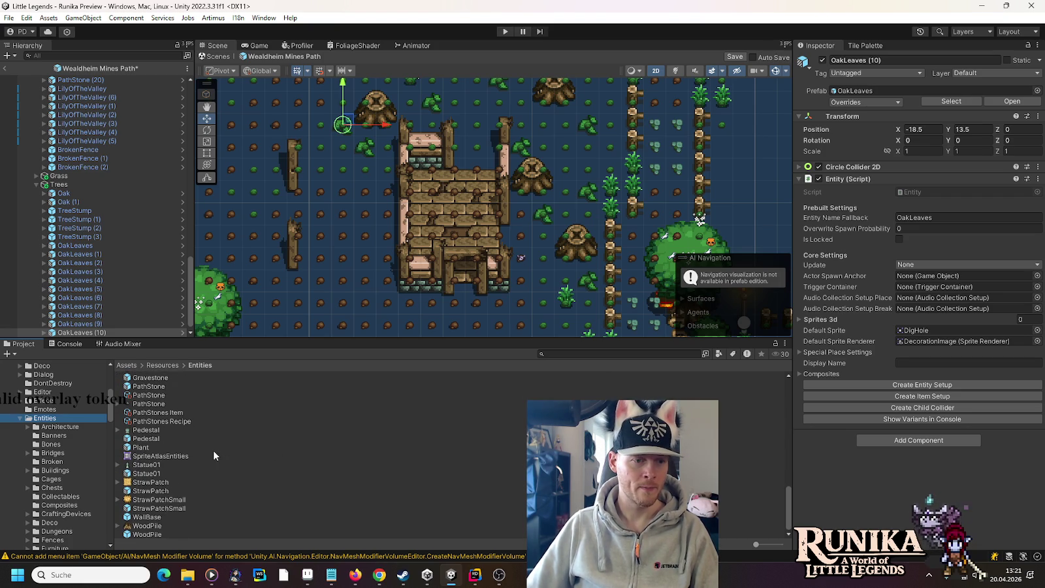
pyautogui.moveTo(146, 535)
pyautogui.mouseDown()
pyautogui.moveTo(88, 191)
pyautogui.moveTo(87, 80)
pyautogui.moveTo(83, 145)
pyautogui.moveTo(77, 97)
pyautogui.mouseUp()
pyautogui.press('f')
pyautogui.moveTo(626, 310)
pyautogui.mouseDown()
pyautogui.moveTo(402, 194)
pyautogui.moveTo(262, 199)
pyautogui.mouseUp()
# Show the Collectables entities (Flint, Mushroom, Twig) and bring up the Wealdheim Mines Path root's context menu.
pyautogui.moveTo(334, 168); pyautogui.dragTo(485, 210)
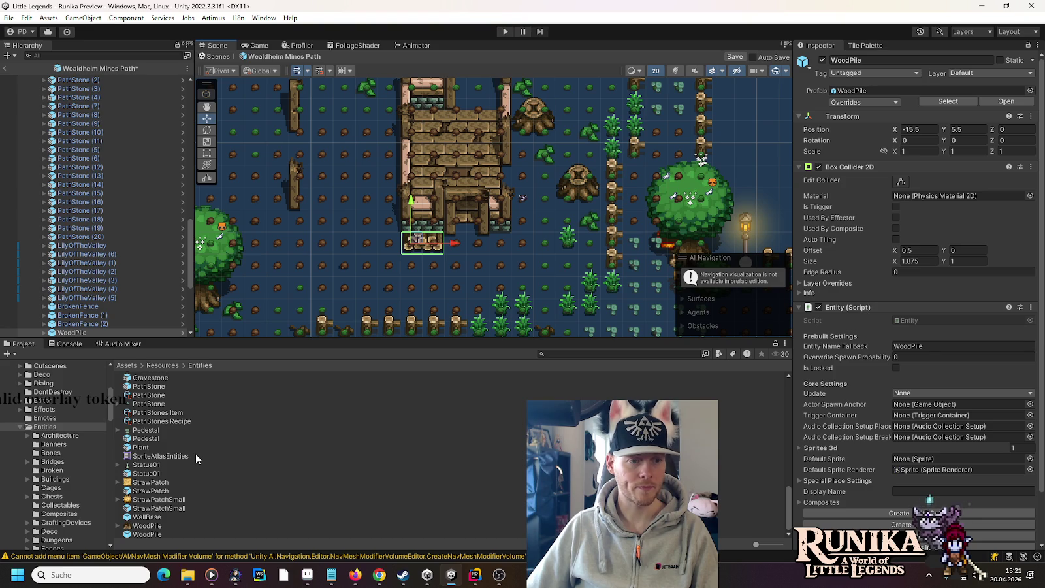
pyautogui.scroll(10, 195, 453)
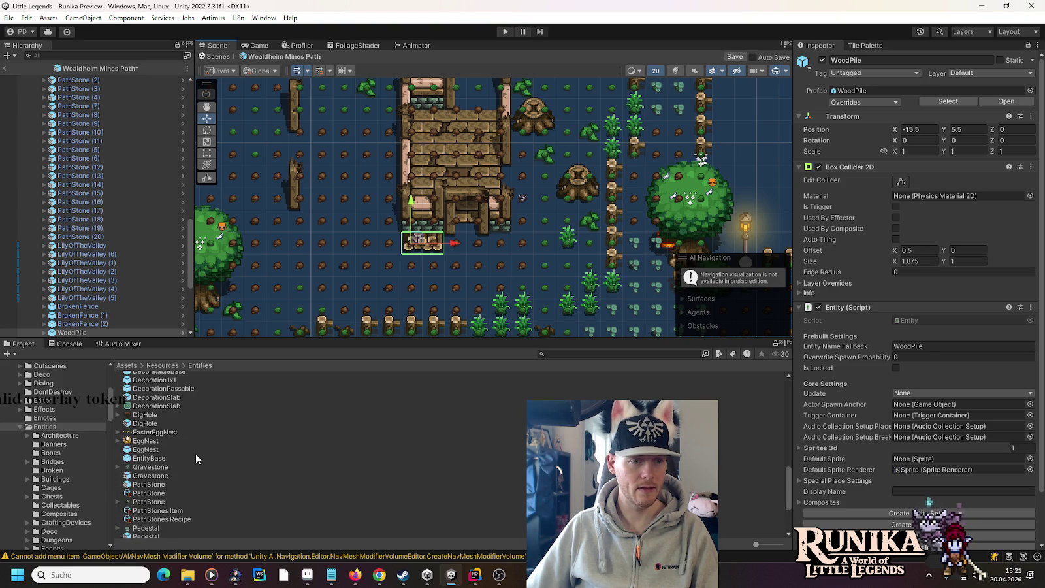
pyautogui.scroll(2, 194, 459)
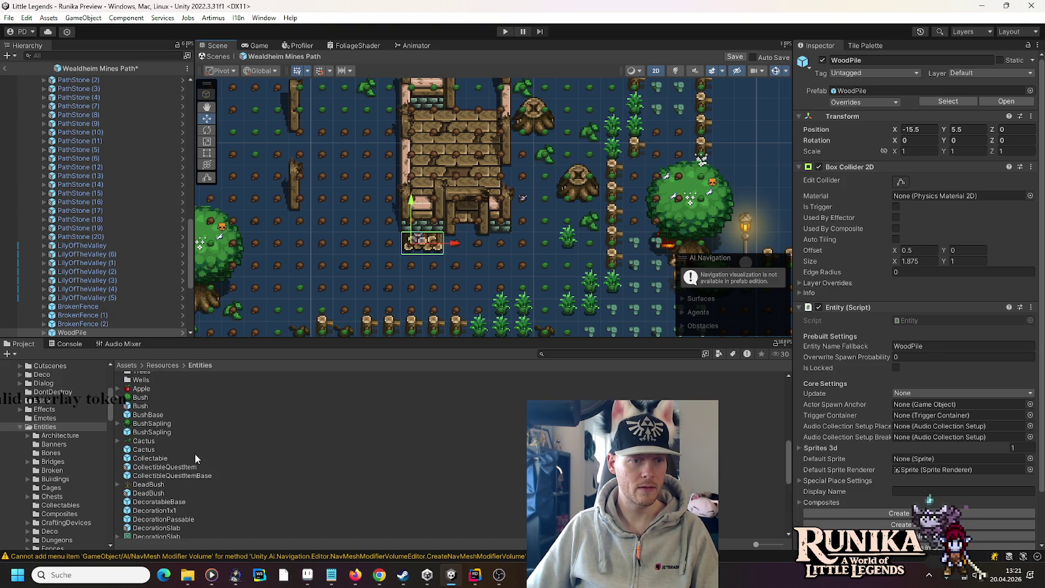
pyautogui.scroll(2, 195, 456)
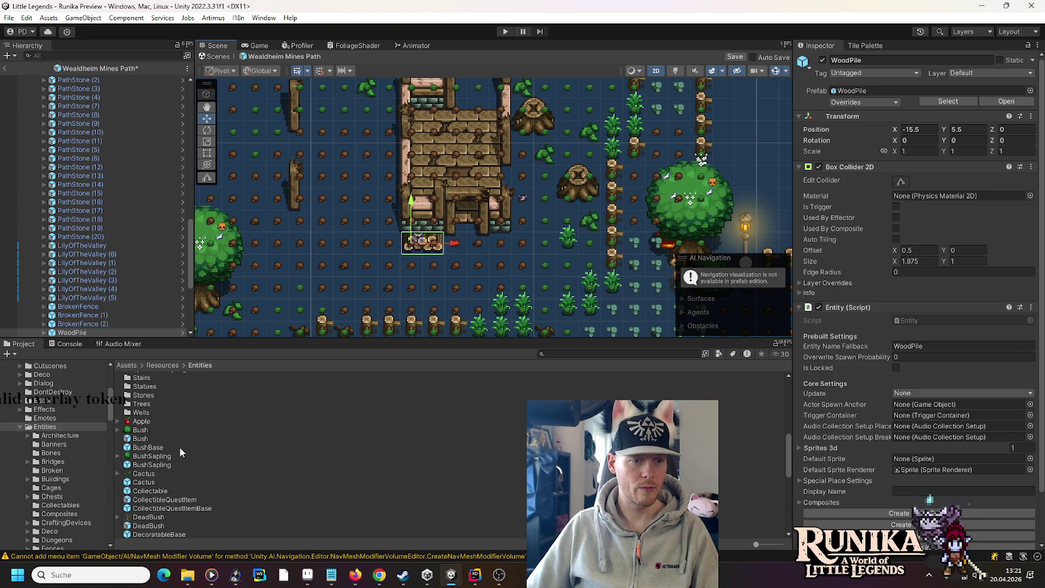
pyautogui.scroll(-4, 179, 447)
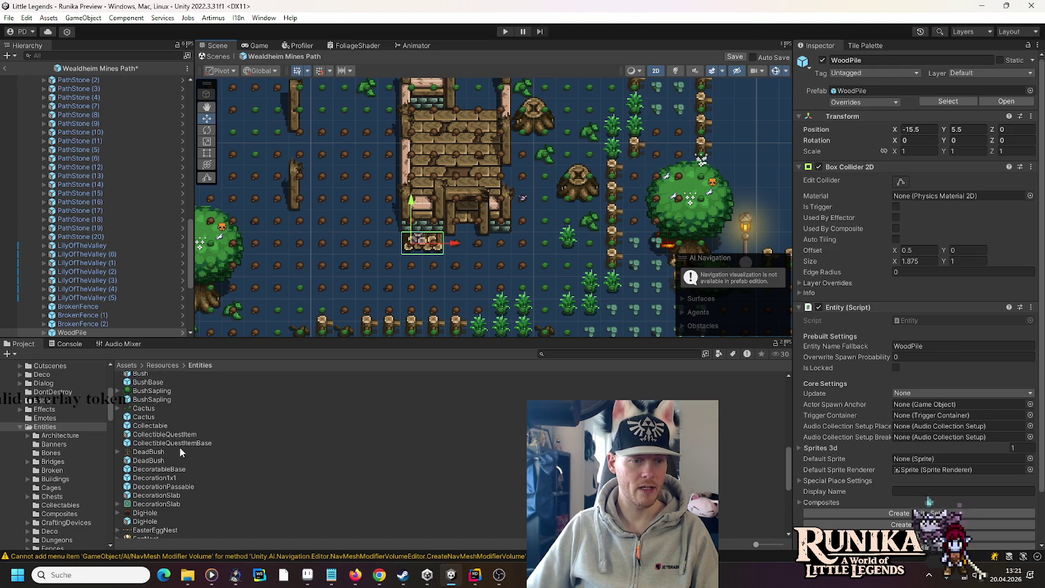
pyautogui.scroll(-2, 180, 446)
pyautogui.scroll(-2, 180, 446)
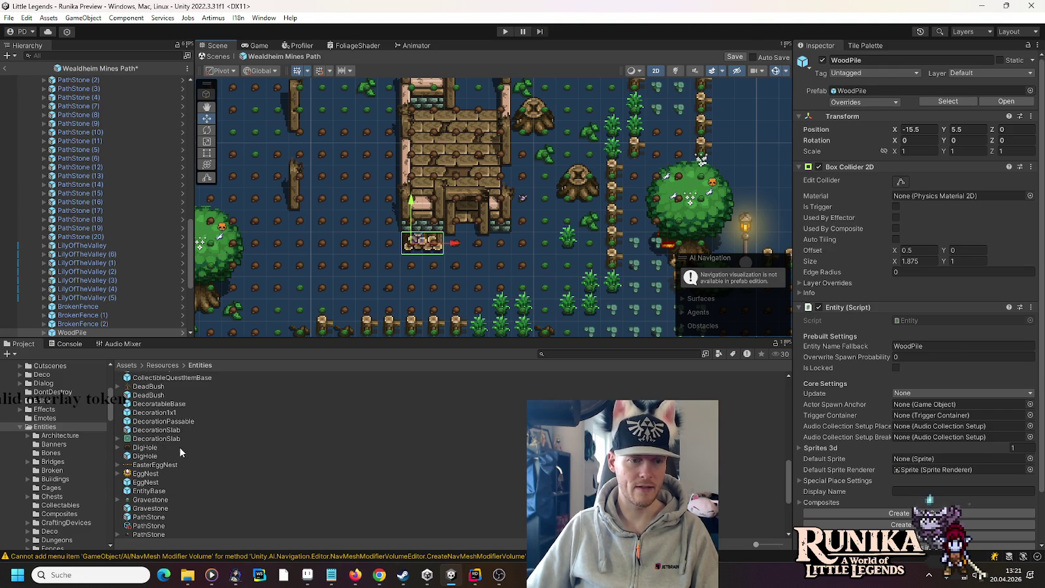
pyautogui.scroll(-2, 179, 446)
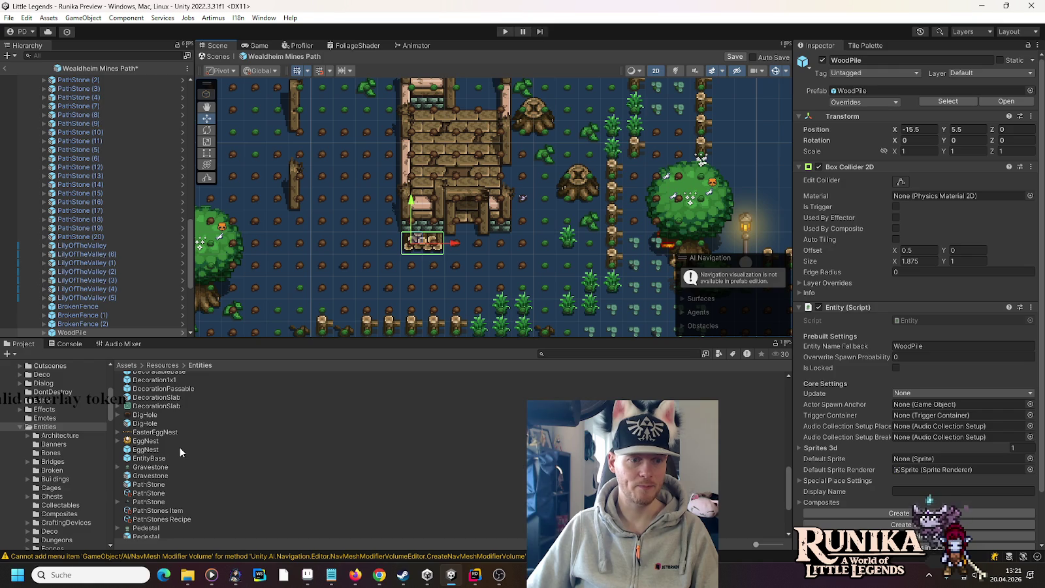
pyautogui.scroll(-2, 180, 446)
pyautogui.scroll(-3, 180, 446)
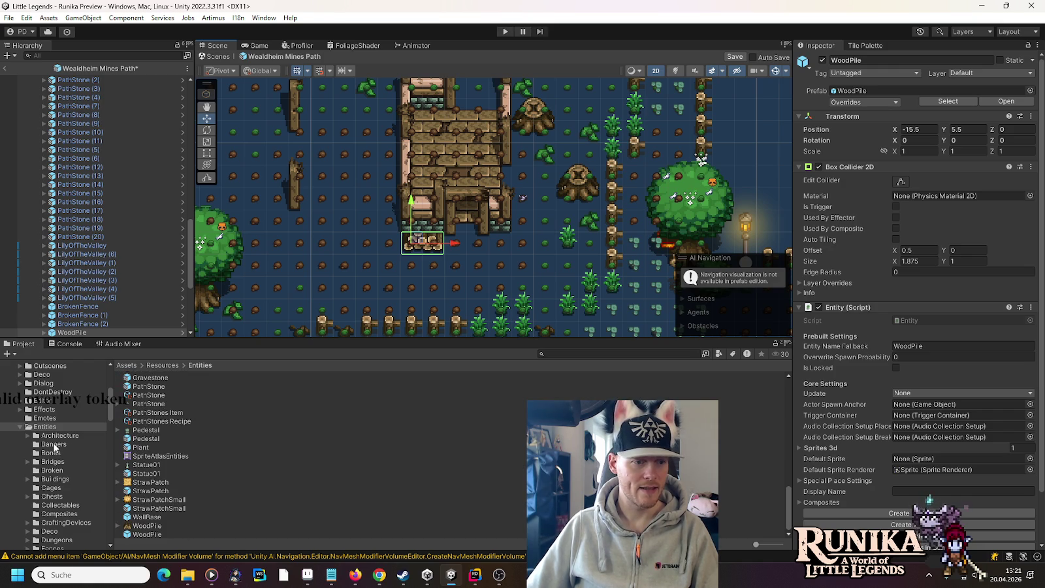
pyautogui.scroll(-2, 54, 446)
pyautogui.click(59, 472)
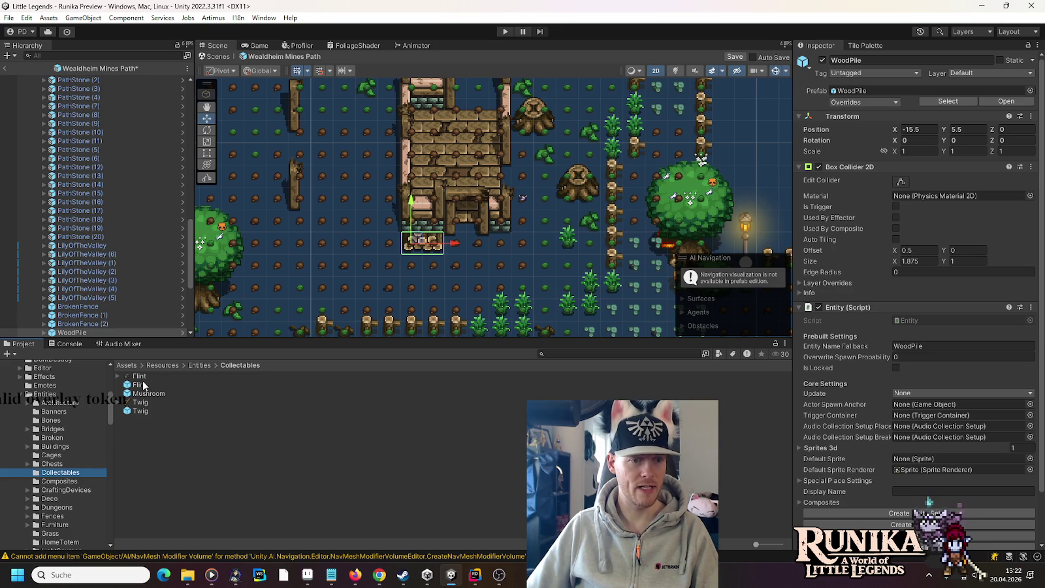
pyautogui.scroll(5, 101, 214)
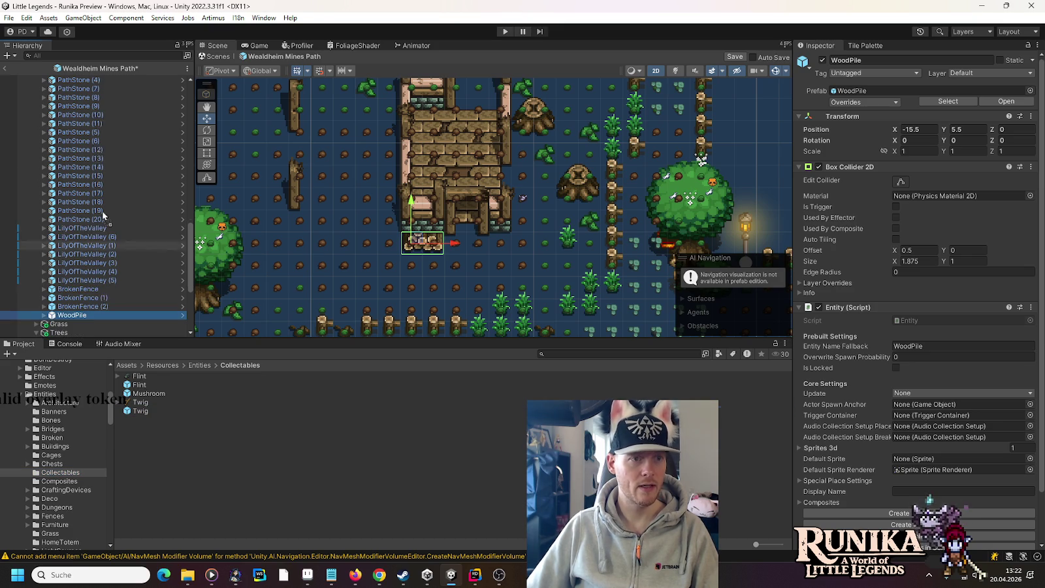
pyautogui.scroll(5, 98, 196)
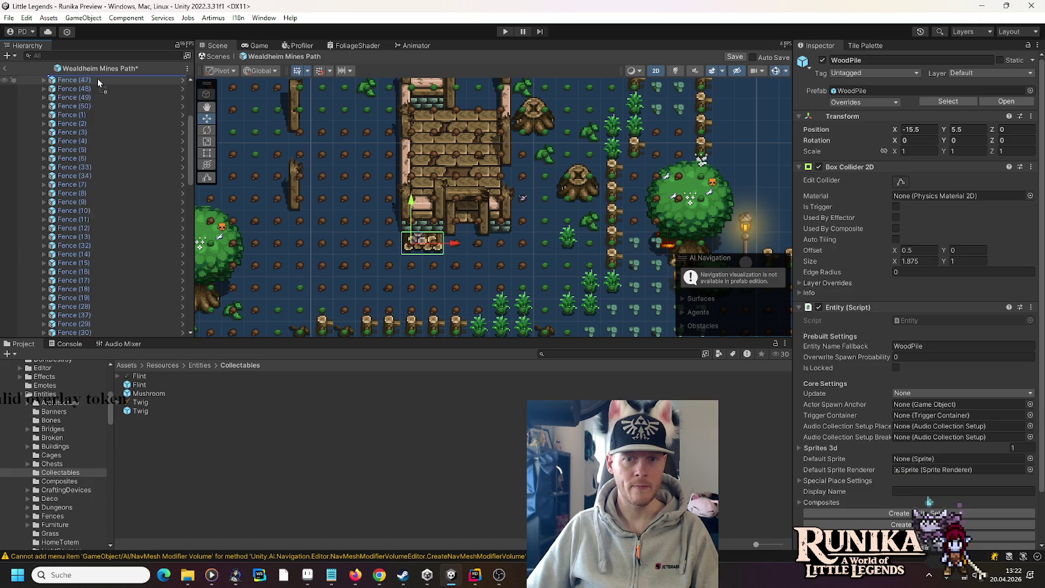
pyautogui.scroll(5, 97, 79)
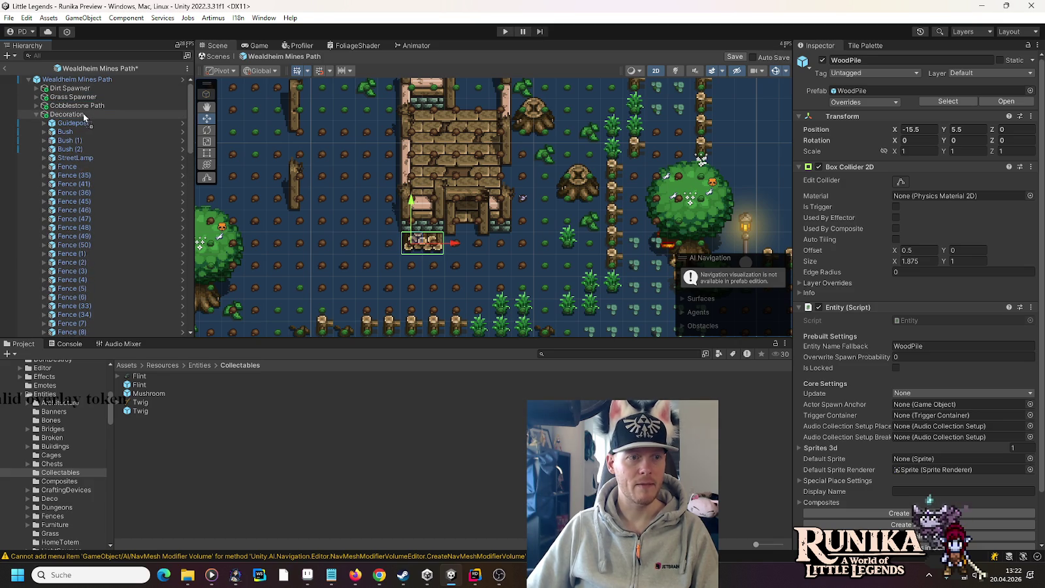
pyautogui.scroll(-10, 84, 124)
pyautogui.scroll(10, 84, 143)
pyautogui.rightClick(65, 80)
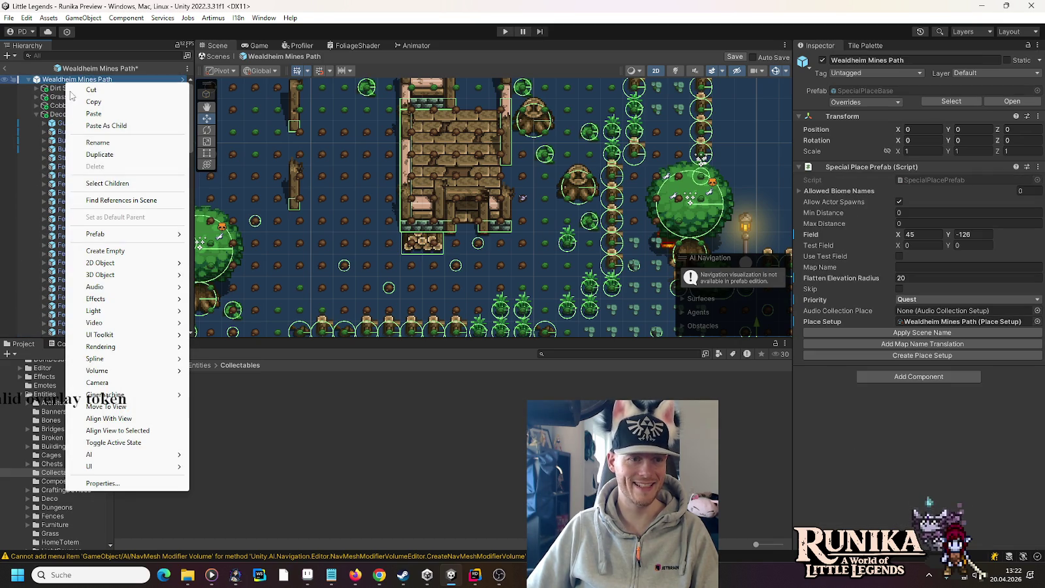
# Create an empty Fences object and position it between Grass and Trees.
pyautogui.click(98, 250)
pyautogui.write('Fences')
pyautogui.press('Return')
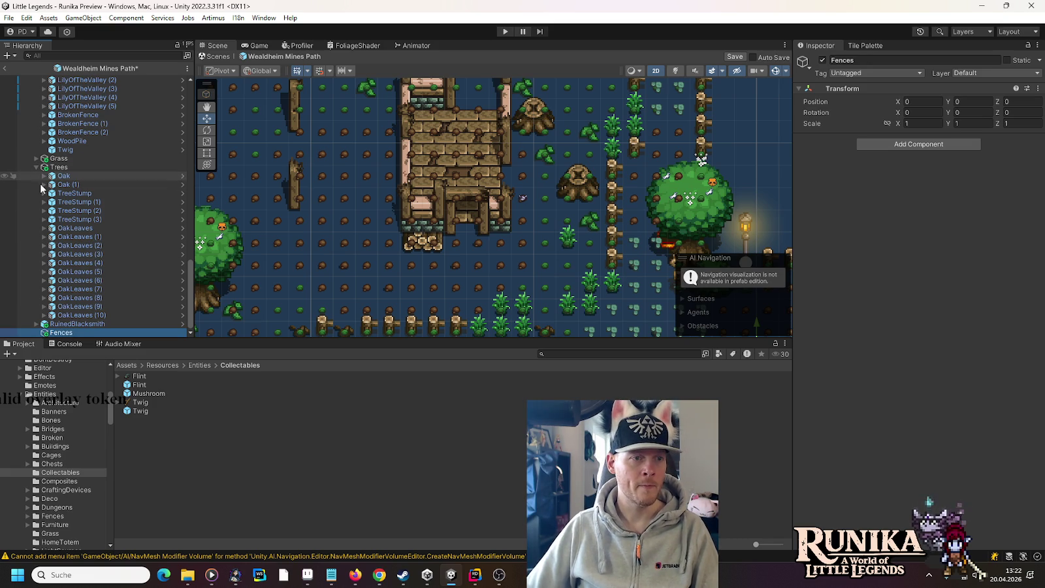
pyautogui.moveTo(62, 336); pyautogui.dragTo(56, 167)
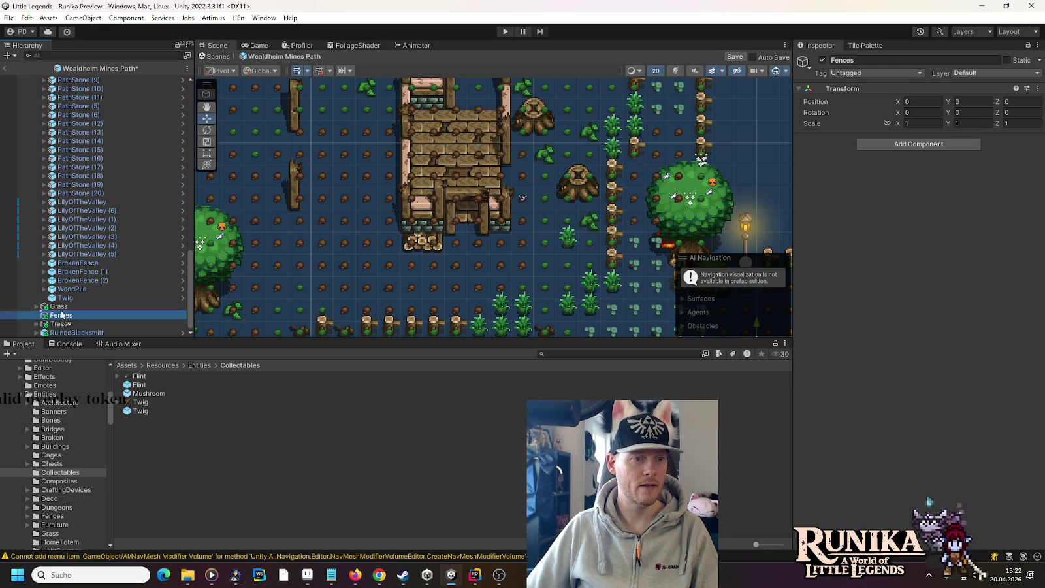
# Move the whole range of Fence objects into the Fences group.
pyautogui.scroll(15, 58, 208)
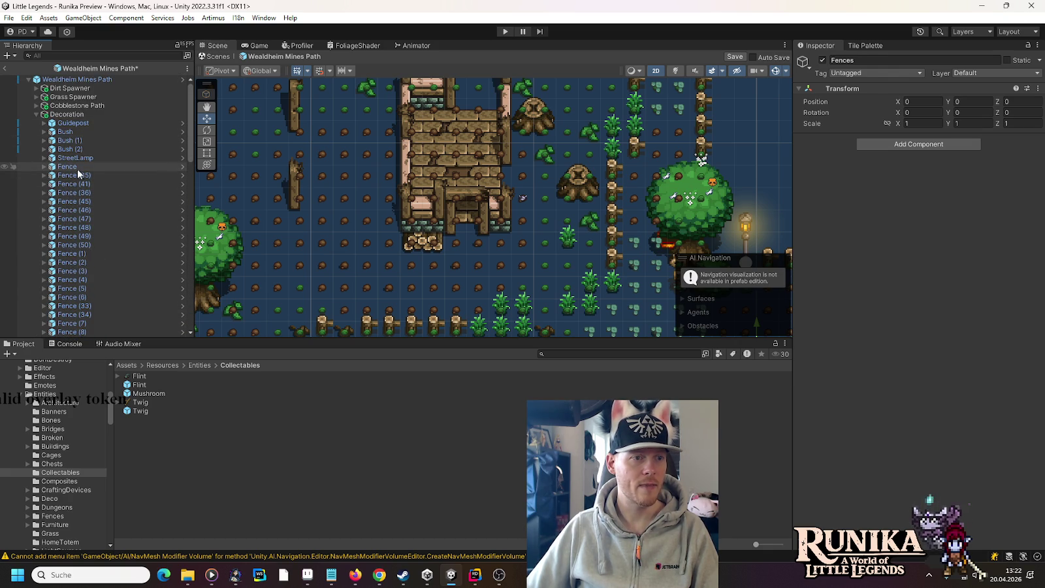
pyautogui.click(73, 167)
pyautogui.scroll(-12, 73, 169)
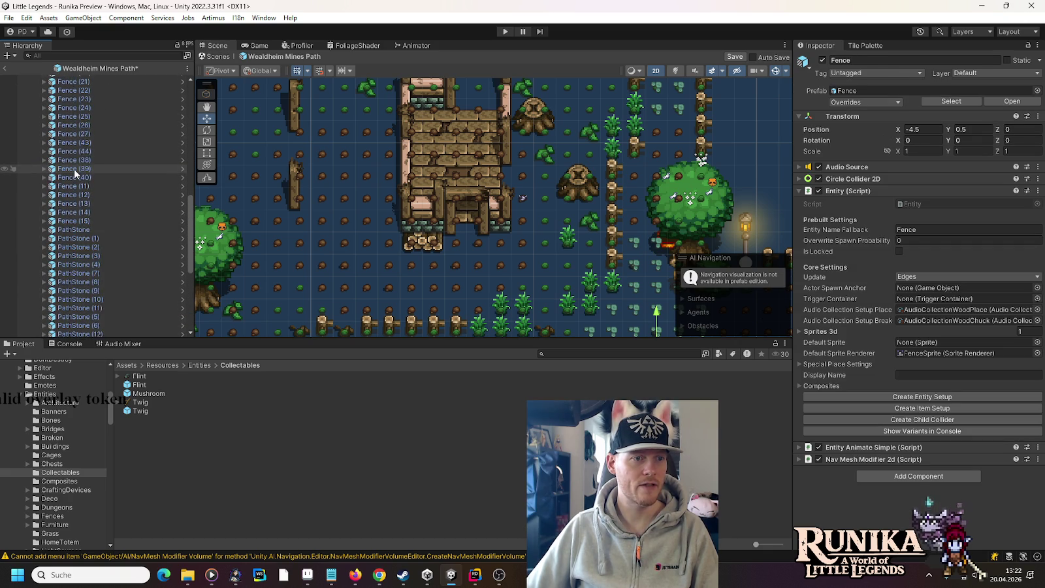
pyautogui.scroll(3, 73, 148)
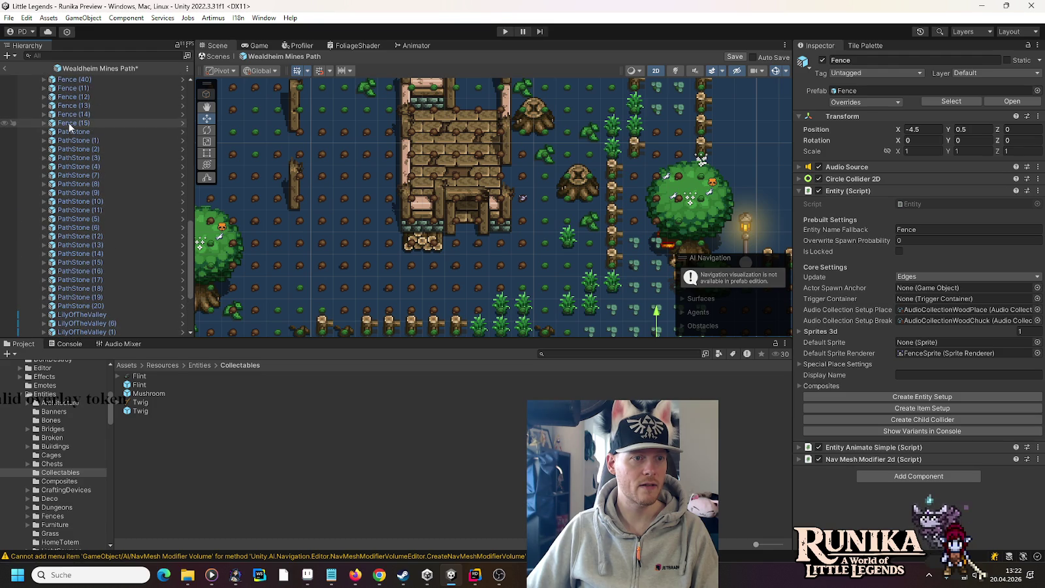
pyautogui.keyDown('shift'); pyautogui.click(69, 123); pyautogui.keyUp('shift')
pyautogui.moveTo(73, 126)
pyautogui.mouseDown()
pyautogui.moveTo(70, 337)
pyautogui.moveTo(70, 318)
pyautogui.mouseUp()
pyautogui.scroll(5, 91, 190)
# Collapse Fences and place the Twig on the map at X -8.5, Y 4.5.
pyautogui.click(35, 269)
pyautogui.scroll(10, 71, 214)
pyautogui.scroll(-3, 47, 148)
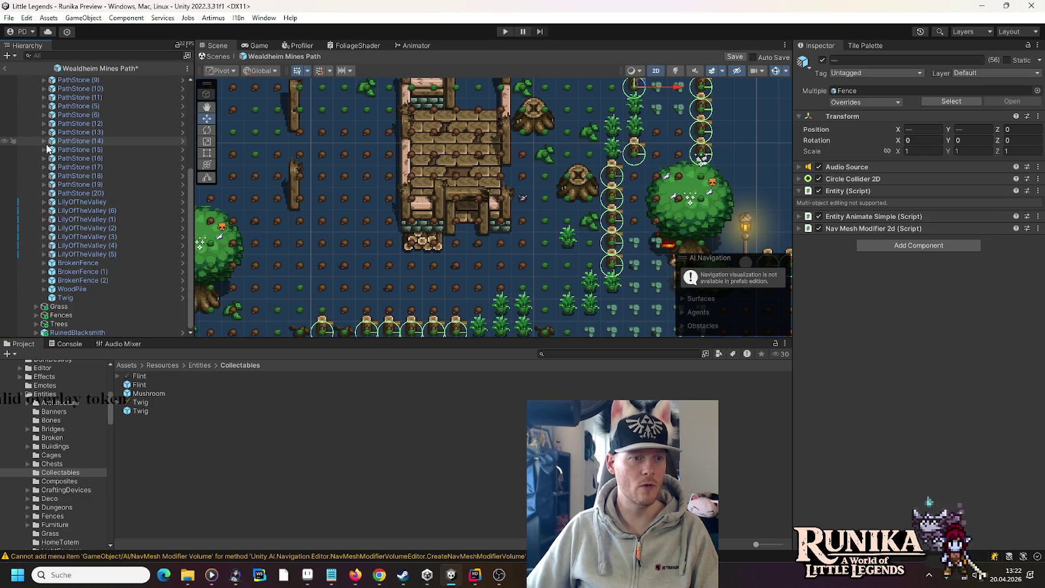
pyautogui.scroll(-3, 47, 148)
pyautogui.scroll(5, 47, 148)
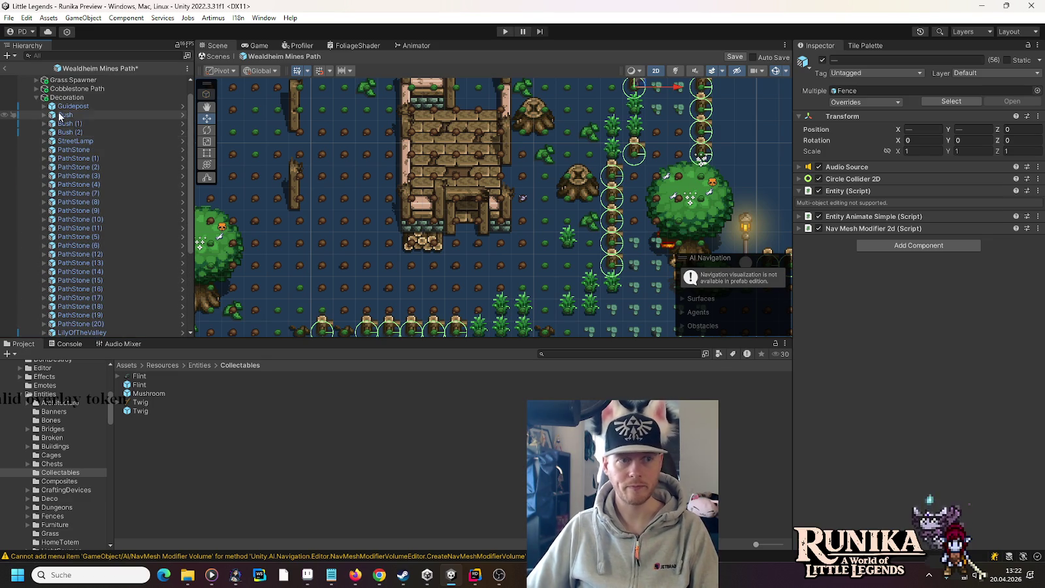
pyautogui.scroll(-10, 80, 190)
pyautogui.doubleClick(89, 297)
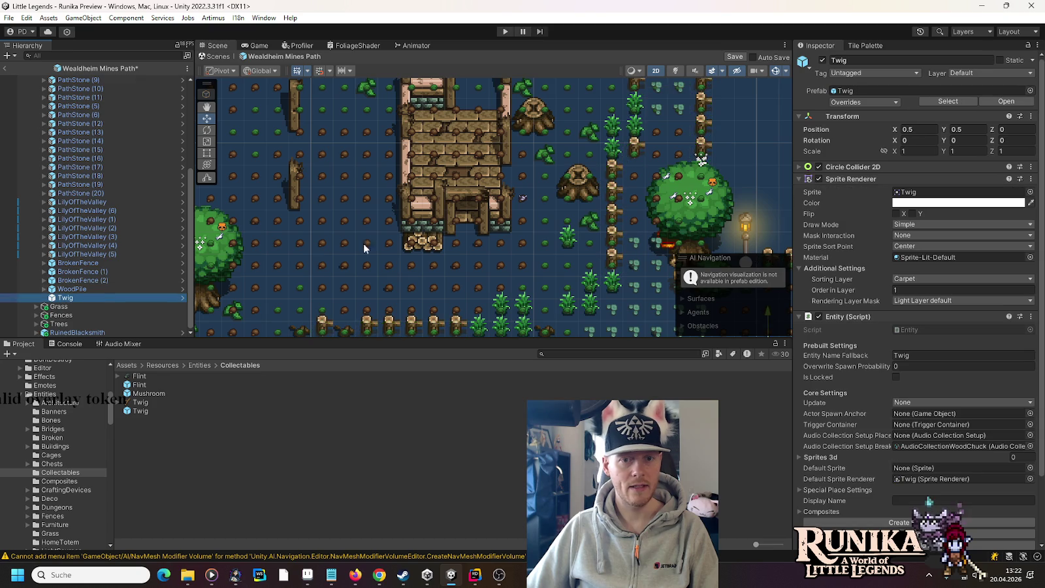
pyautogui.moveTo(469, 210); pyautogui.dragTo(269, 122)
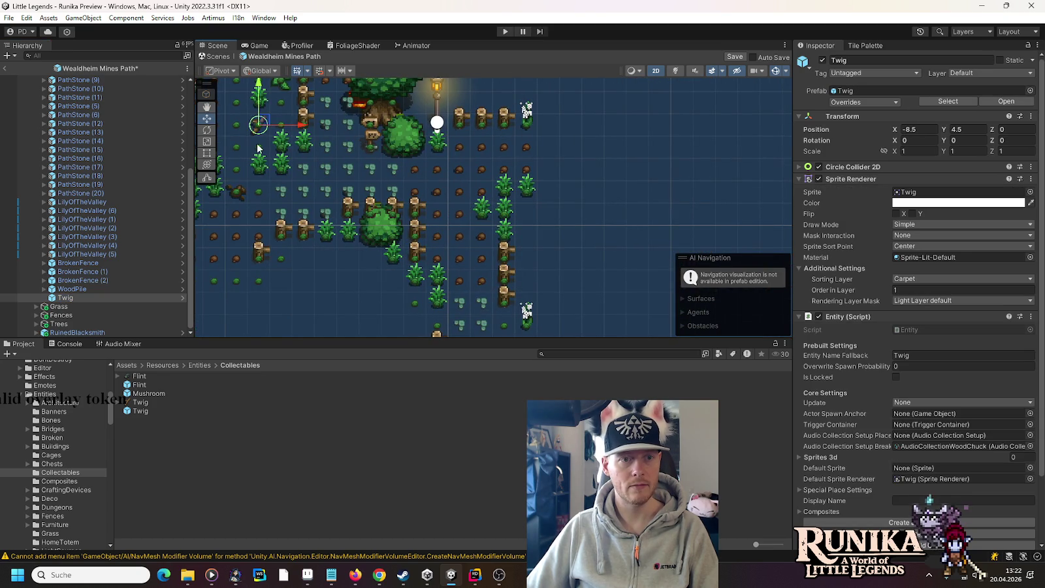
# Place the Twig beside the fence line and spread copies Twig (1)–(5) across the map.
pyautogui.moveTo(550, 263)
pyautogui.mouseDown()
pyautogui.moveTo(530, 164)
pyautogui.moveTo(529, 219)
pyautogui.moveTo(527, 197)
pyautogui.mouseUp()
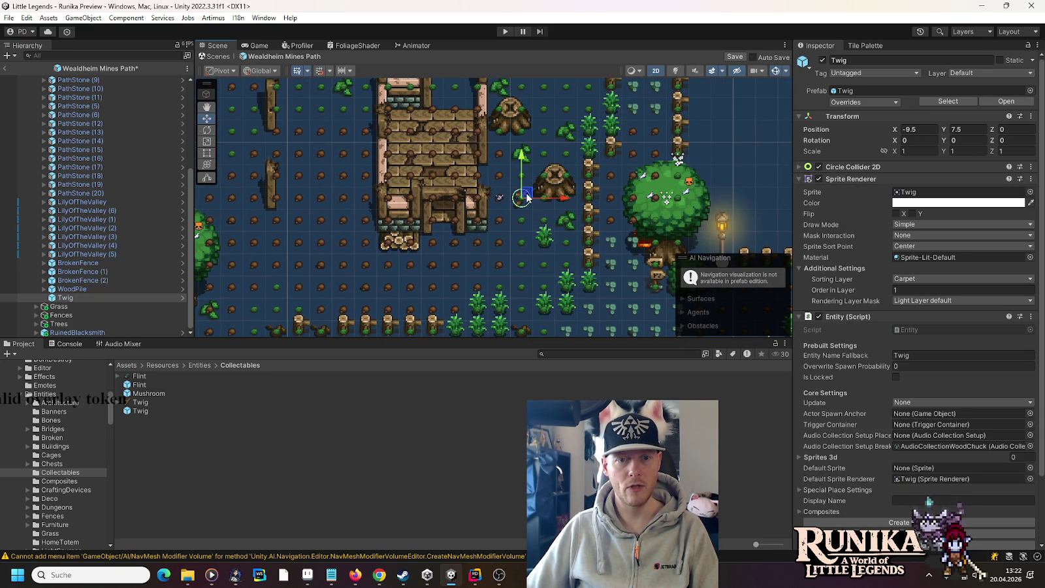
pyautogui.hotkey('ctrl', 'd')
pyautogui.moveTo(532, 242)
pyautogui.mouseDown()
pyautogui.moveTo(571, 199)
pyautogui.moveTo(555, 199)
pyautogui.moveTo(563, 250)
pyautogui.moveTo(557, 171)
pyautogui.moveTo(591, 116)
pyautogui.moveTo(502, 160)
pyautogui.mouseUp()
pyautogui.hotkey('ctrl', 'd')
pyautogui.hotkey('ctrl', 'd')
pyautogui.moveTo(442, 171)
pyautogui.mouseDown()
pyautogui.moveTo(572, 187)
pyautogui.moveTo(483, 136)
pyautogui.moveTo(496, 131)
pyautogui.moveTo(382, 281)
pyautogui.moveTo(480, 166)
pyautogui.moveTo(413, 287)
pyautogui.mouseUp()
pyautogui.hotkey('ctrl', 'd')
pyautogui.hotkey('ctrl', 'd')
pyautogui.moveTo(412, 226)
pyautogui.mouseDown()
pyautogui.moveTo(460, 120)
pyautogui.moveTo(552, 115)
pyautogui.moveTo(741, 175)
pyautogui.moveTo(743, 227)
pyautogui.moveTo(700, 194)
pyautogui.moveTo(750, 212)
pyautogui.mouseUp()
pyautogui.moveTo(575, 90)
pyautogui.mouseDown()
pyautogui.moveTo(476, 121)
pyautogui.moveTo(435, 191)
pyautogui.mouseUp()
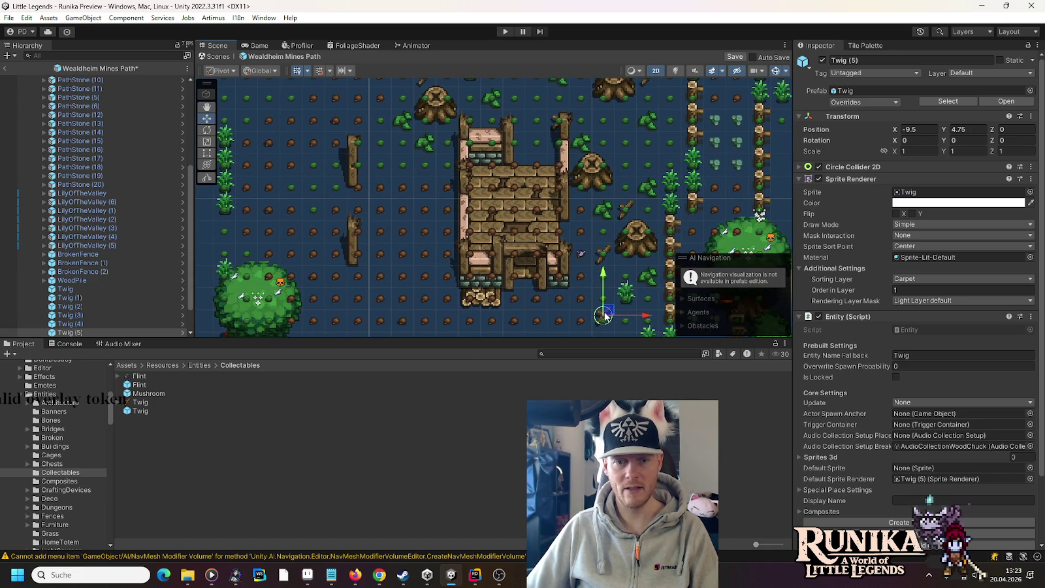
pyautogui.moveTo(606, 312)
pyautogui.mouseDown()
pyautogui.moveTo(630, 105)
pyautogui.moveTo(566, 175)
pyautogui.moveTo(571, 163)
pyautogui.moveTo(537, 121)
pyautogui.mouseUp()
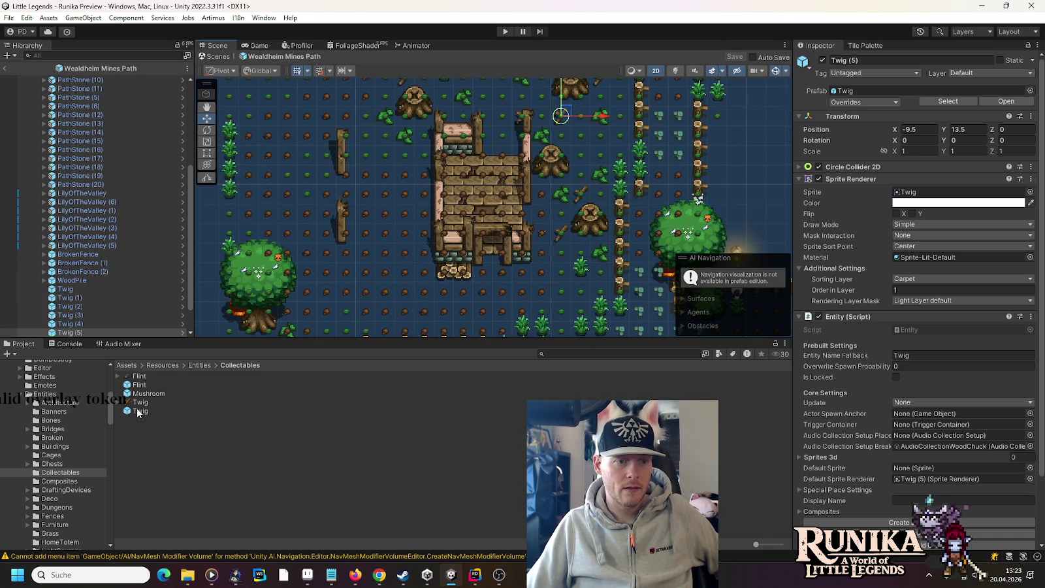
pyautogui.scroll(3, 65, 101)
# Move the Mushroom to the left tree's base at X -26.5, Y 2.5 and save the prefab.
pyautogui.scroll(8, 65, 101)
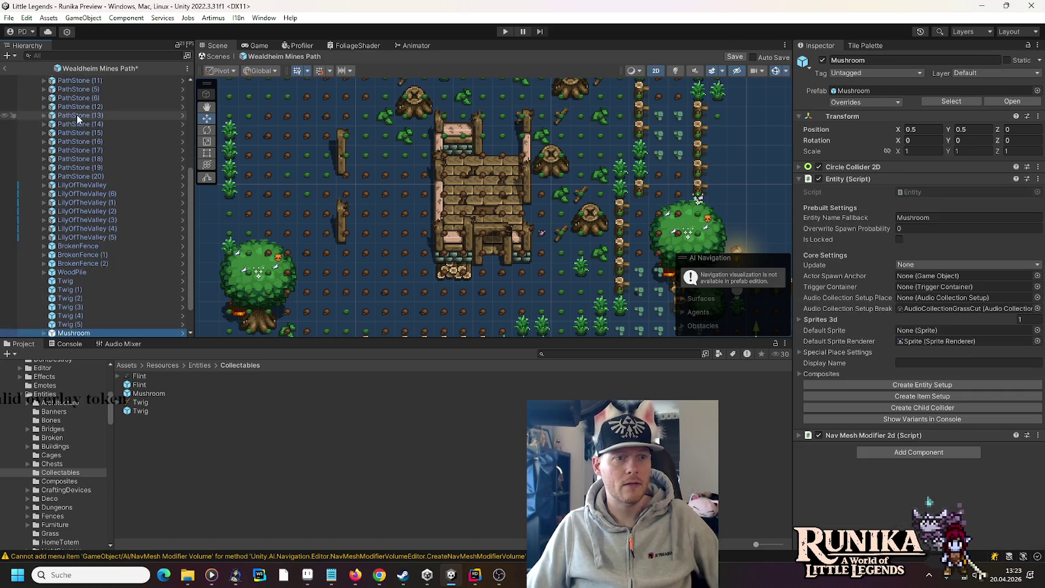
pyautogui.moveTo(645, 162); pyautogui.dragTo(281, 160)
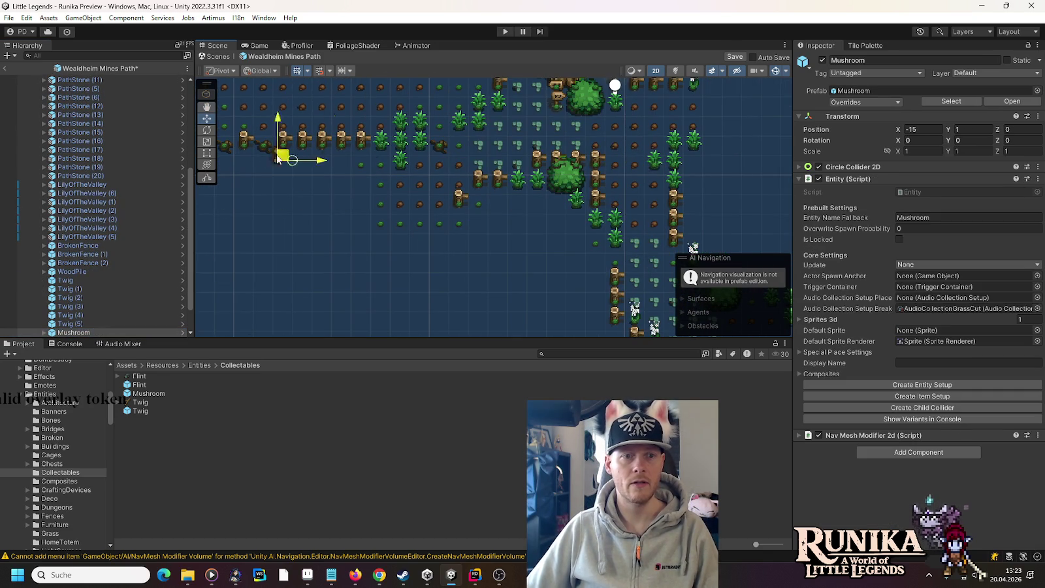
pyautogui.moveTo(560, 225); pyautogui.dragTo(404, 191)
pyautogui.moveTo(530, 155)
pyautogui.mouseDown()
pyautogui.moveTo(405, 222)
pyautogui.moveTo(353, 217)
pyautogui.mouseUp()
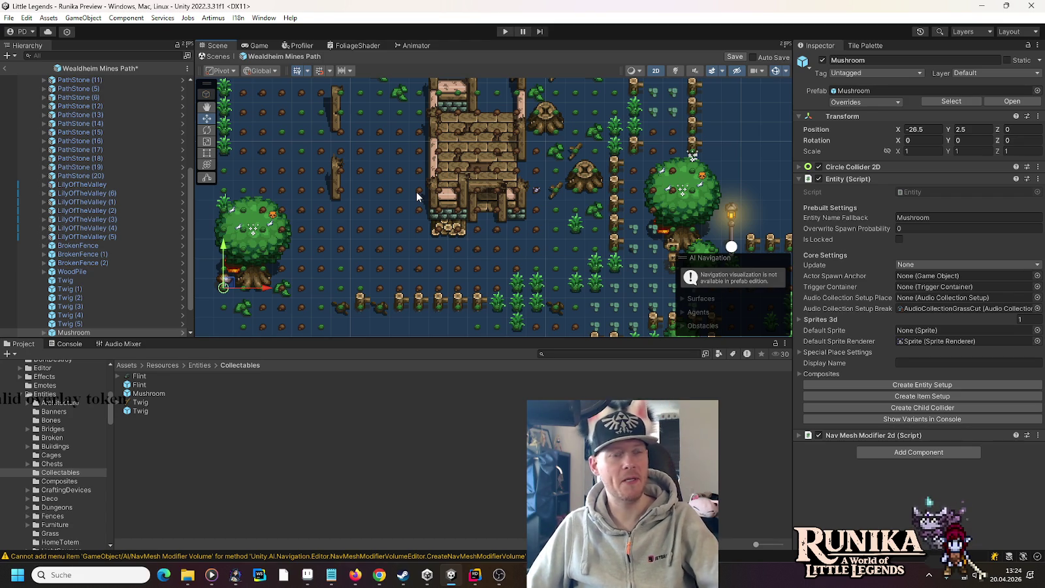
pyautogui.moveTo(545, 163); pyautogui.dragTo(547, 241)
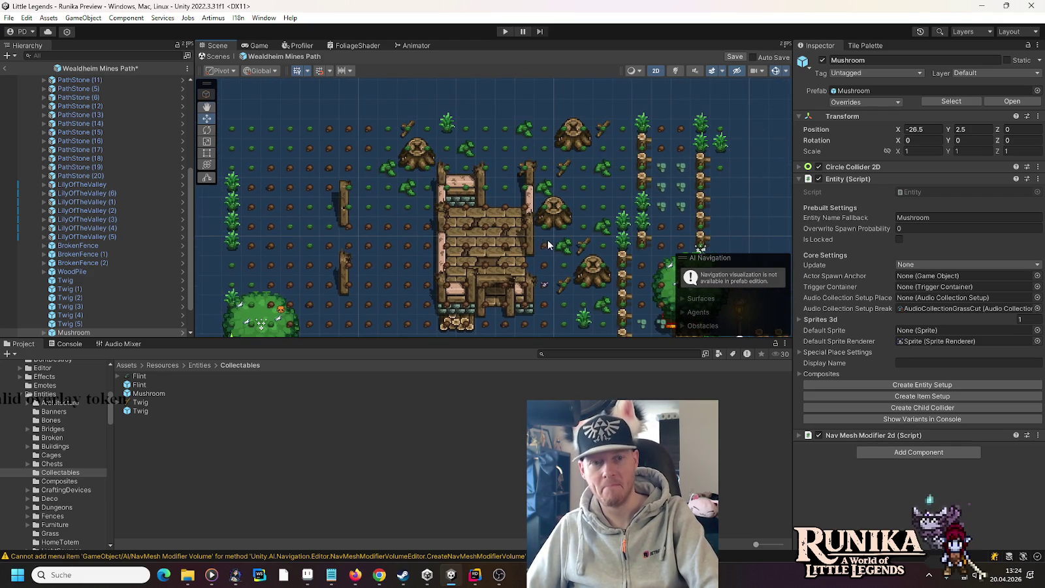
pyautogui.moveTo(447, 162); pyautogui.dragTo(450, 168)
pyautogui.hotkey('ctrl', 's')
# Start play mode and load the first save slot via Laden and Weiter.
pyautogui.click(503, 32)
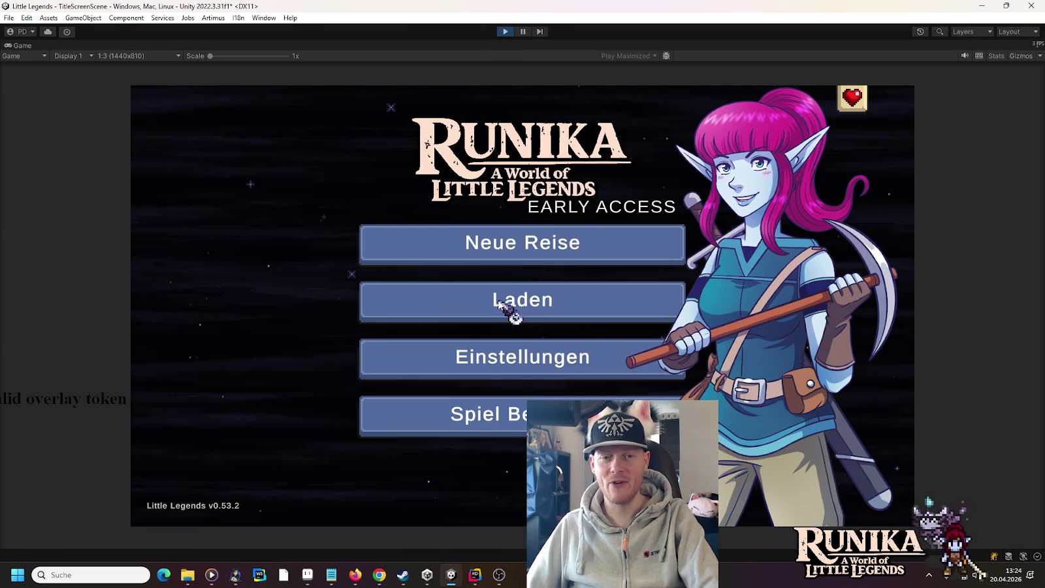
pyautogui.click(509, 305)
pyautogui.click(446, 269)
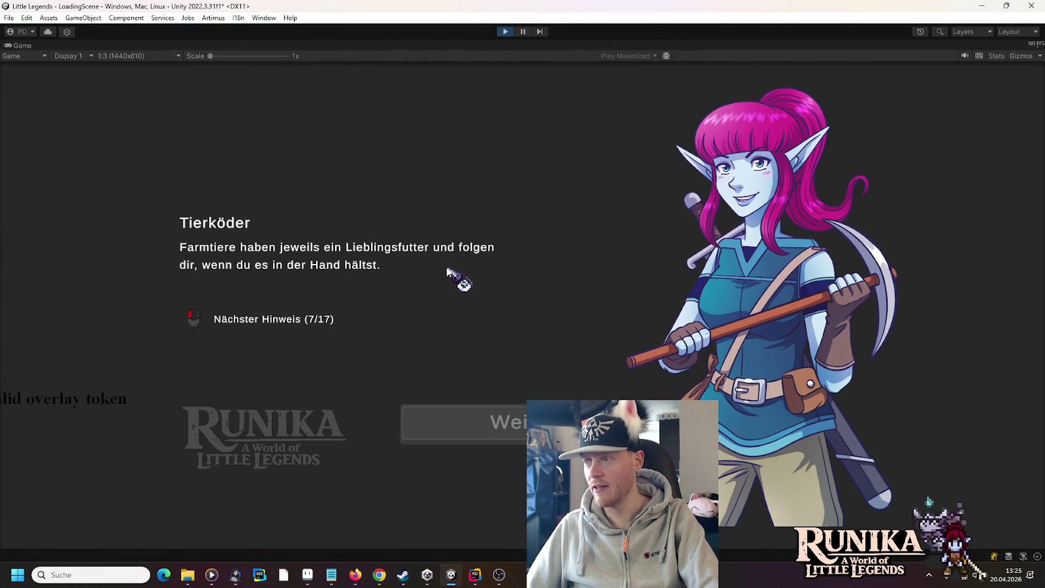
pyautogui.click(499, 434)
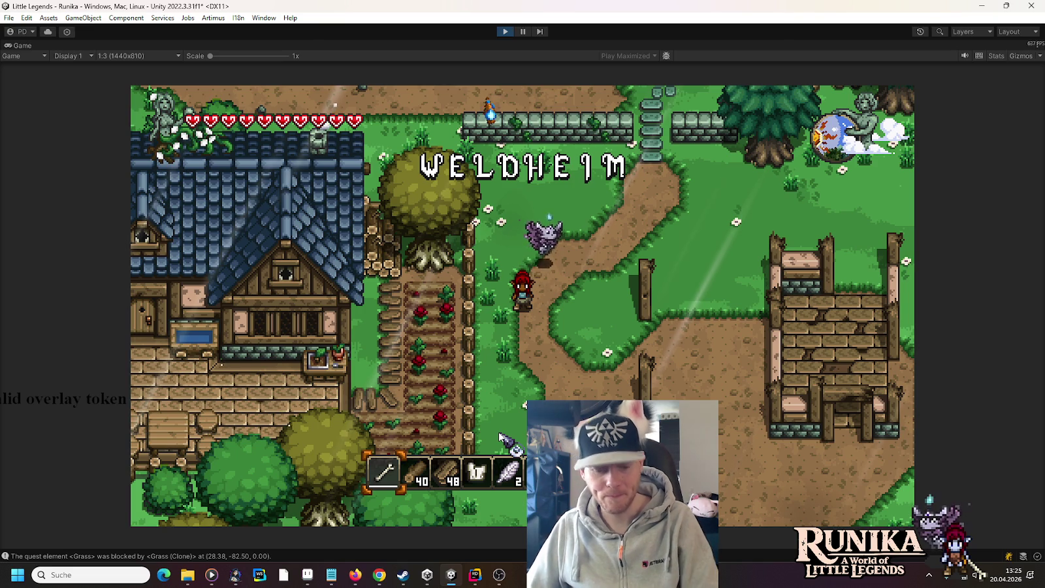
# Walk the player around Weldheim with D, W and S, then stop play mode.
pyautogui.press('d')
pyautogui.press('w')
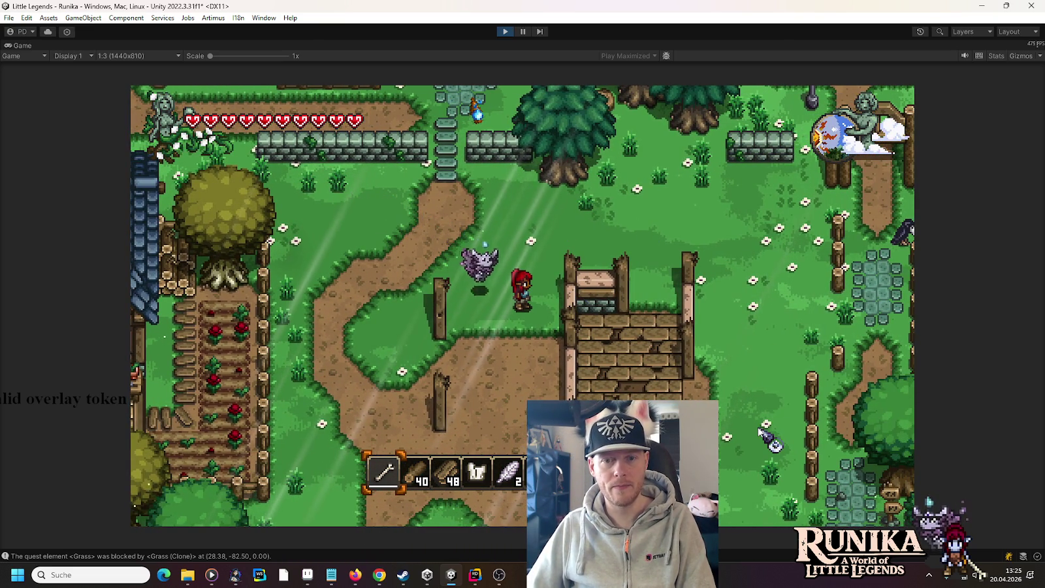
pyautogui.press('s')
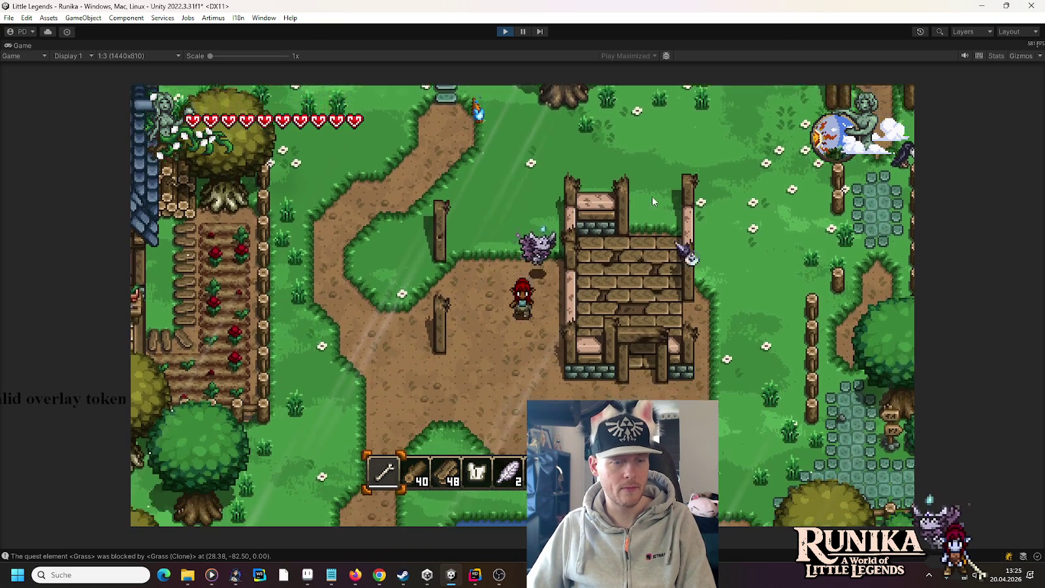
pyautogui.click(503, 32)
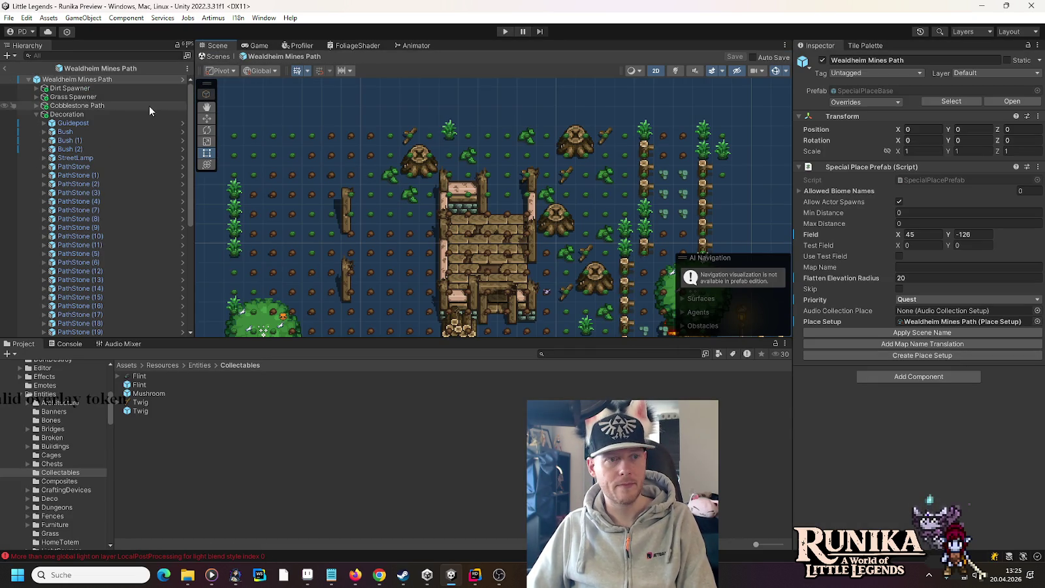
# Restart play mode with the root selected, then fill the Paint canvas with black.
pyautogui.click(103, 79)
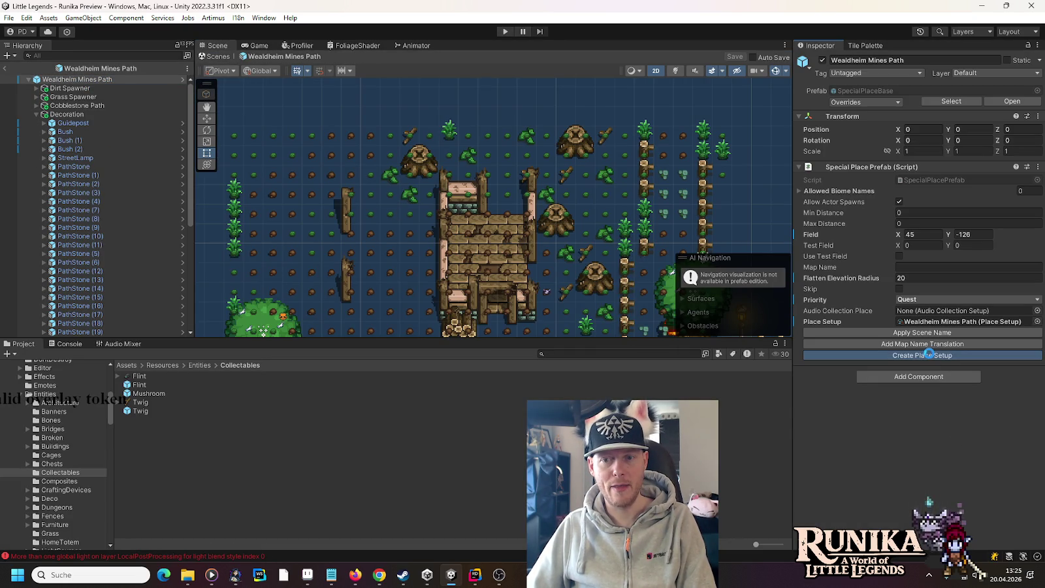
pyautogui.click(505, 32)
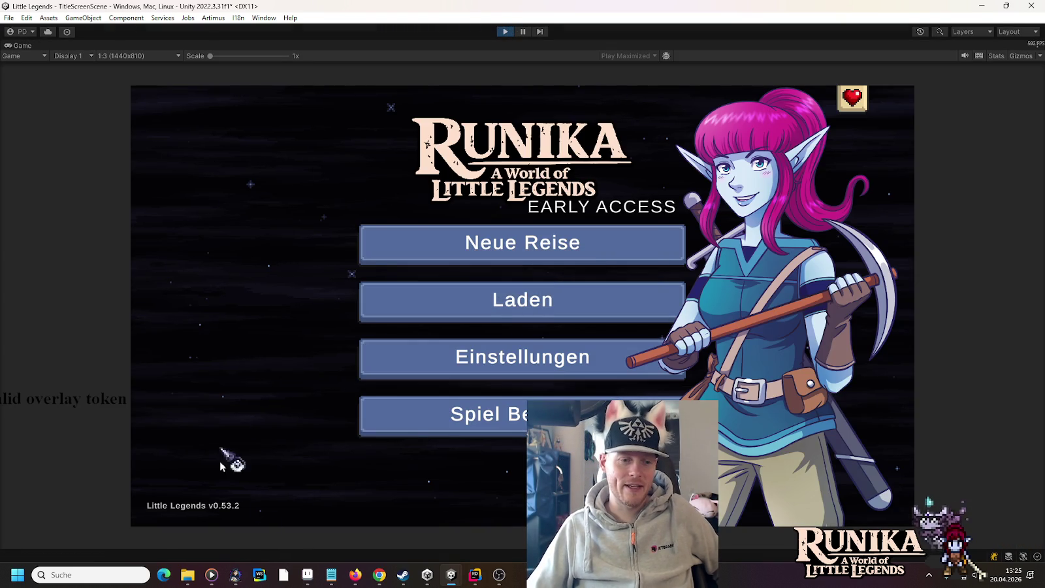
pyautogui.click(284, 575)
pyautogui.click(21, 46)
pyautogui.click(38, 66)
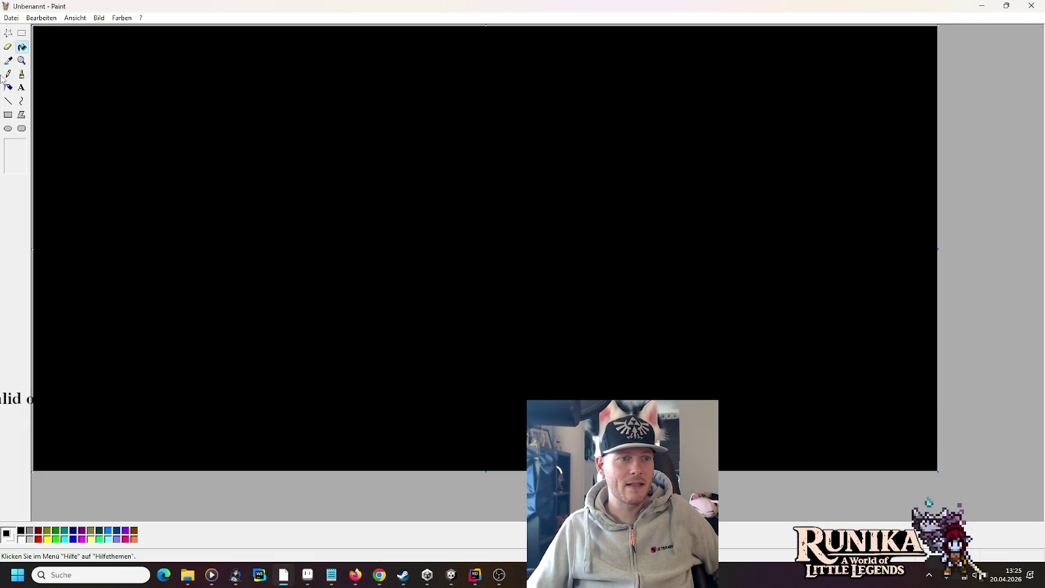
# Sketch a rough white table with base, post and top using the Pencil.
pyautogui.click(7, 74)
pyautogui.moveTo(621, 364)
pyautogui.mouseDown()
pyautogui.moveTo(828, 369)
pyautogui.moveTo(651, 377)
pyautogui.mouseUp()
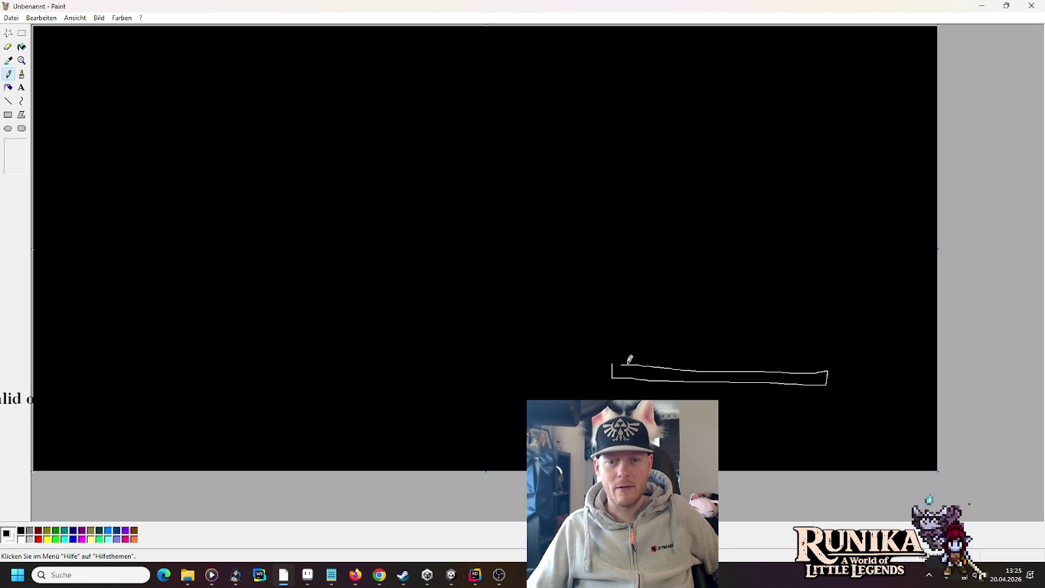
pyautogui.moveTo(714, 363); pyautogui.dragTo(720, 277)
pyautogui.moveTo(739, 368)
pyautogui.mouseDown()
pyautogui.moveTo(737, 234)
pyautogui.moveTo(720, 271)
pyautogui.mouseUp()
pyautogui.moveTo(625, 219)
pyautogui.mouseDown()
pyautogui.moveTo(818, 222)
pyautogui.moveTo(846, 207)
pyautogui.moveTo(629, 201)
pyautogui.mouseUp()
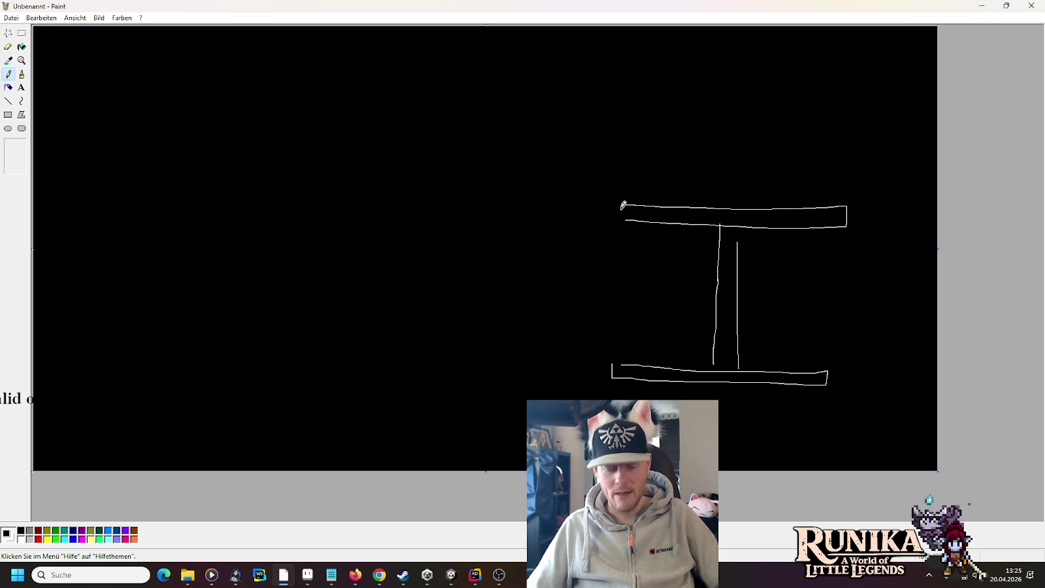
# Flood-fill the canvas to wipe the sketch back to solid black.
pyautogui.click(22, 47)
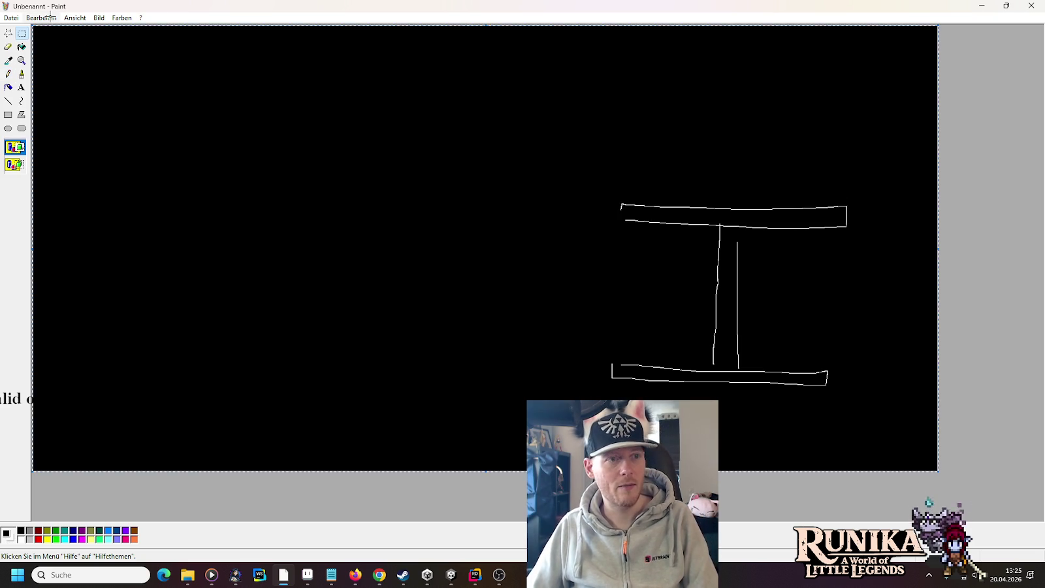
pyautogui.rightClick(99, 72)
pyautogui.click(99, 72)
# Pencil-draw the desk's legs, the desktop, a keyboard and a monitor stand in white.
pyautogui.click(8, 74)
pyautogui.moveTo(619, 381); pyautogui.dragTo(641, 220)
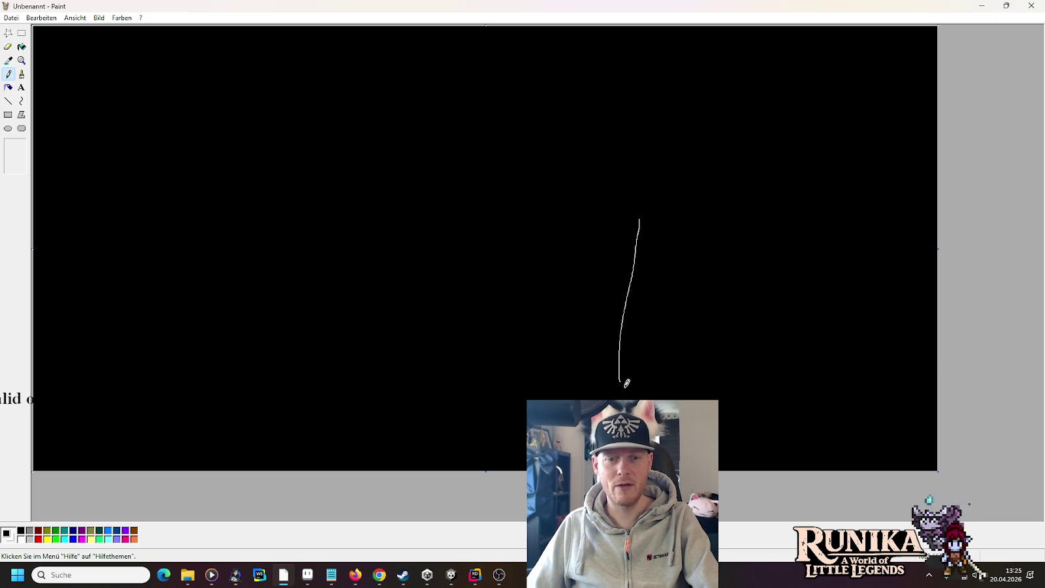
pyautogui.moveTo(644, 382); pyautogui.dragTo(662, 220)
pyautogui.moveTo(820, 380)
pyautogui.mouseDown()
pyautogui.moveTo(849, 225)
pyautogui.moveTo(818, 367)
pyautogui.mouseUp()
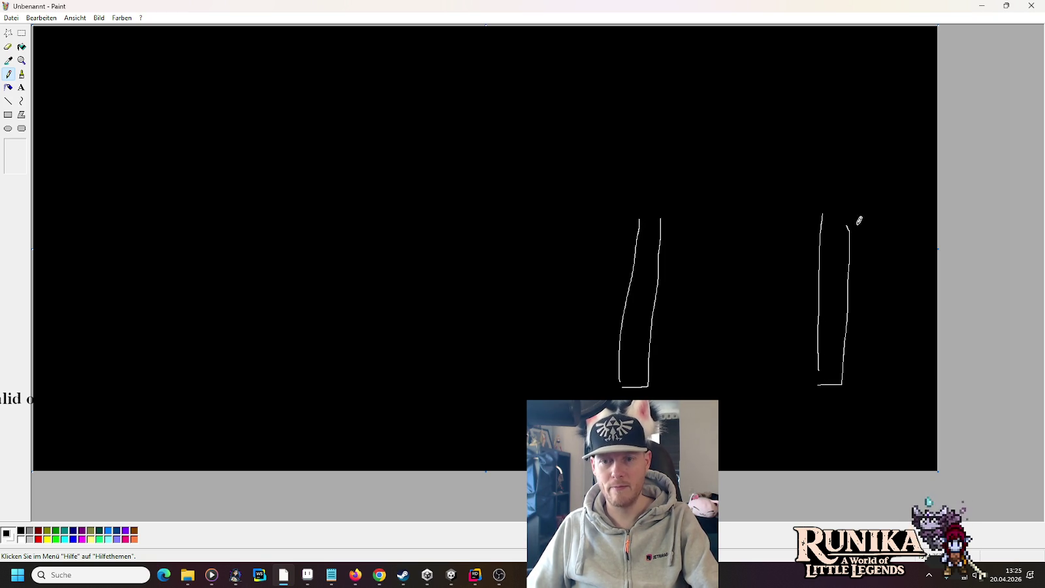
pyautogui.moveTo(879, 217)
pyautogui.mouseDown()
pyautogui.moveTo(621, 217)
pyautogui.moveTo(672, 189)
pyautogui.moveTo(885, 189)
pyautogui.moveTo(881, 216)
pyautogui.mouseUp()
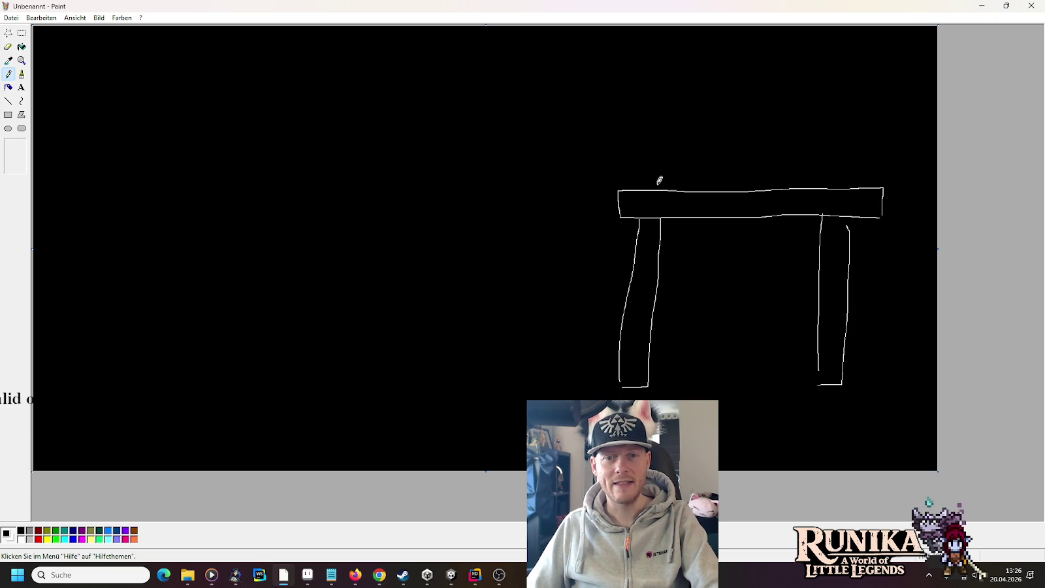
pyautogui.moveTo(653, 187)
pyautogui.mouseDown()
pyautogui.moveTo(705, 173)
pyautogui.moveTo(661, 188)
pyautogui.mouseUp()
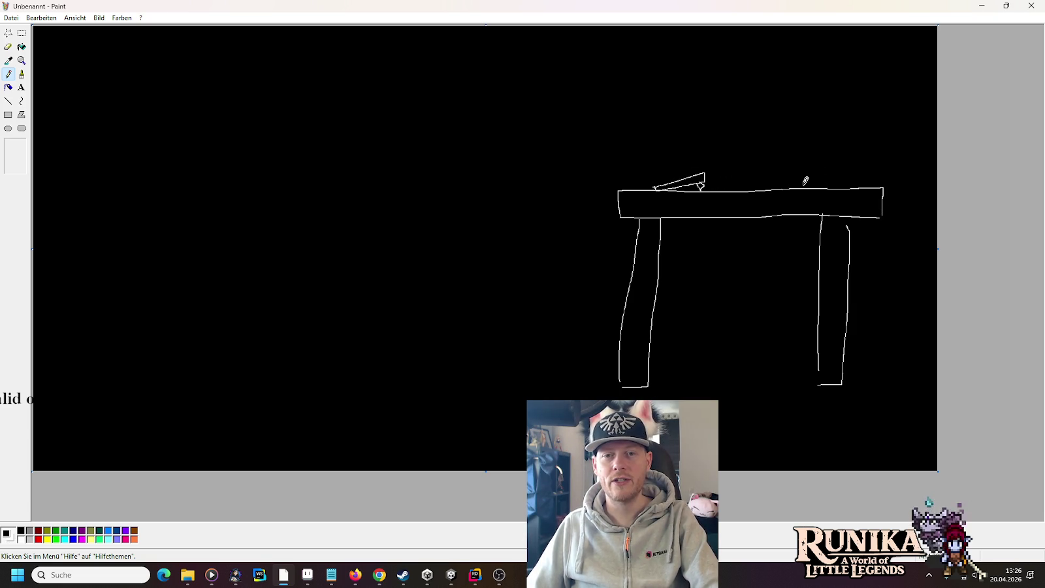
pyautogui.moveTo(772, 189)
pyautogui.mouseDown()
pyautogui.moveTo(855, 180)
pyautogui.moveTo(854, 192)
pyautogui.moveTo(841, 173)
pyautogui.moveTo(843, 105)
pyautogui.moveTo(828, 95)
pyautogui.moveTo(829, 167)
pyautogui.moveTo(816, 60)
pyautogui.moveTo(792, 98)
pyautogui.moveTo(787, 165)
pyautogui.moveTo(811, 138)
pyautogui.mouseUp()
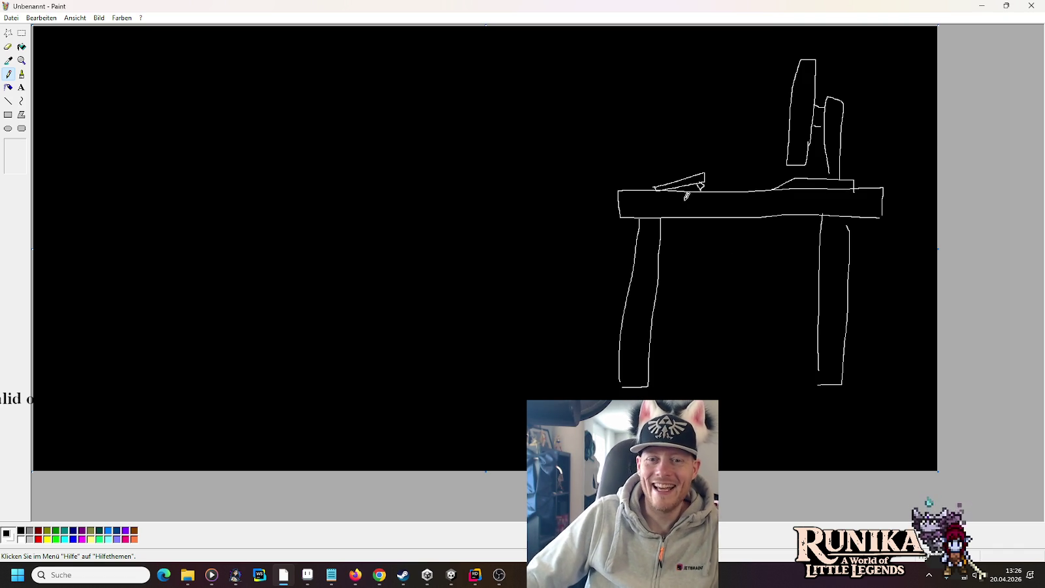
# Add two under-desk panels joined by a frame, plus a curved shape off the right edge.
pyautogui.moveTo(679, 188)
pyautogui.mouseDown()
pyautogui.moveTo(683, 280)
pyautogui.moveTo(706, 261)
pyautogui.moveTo(703, 190)
pyautogui.mouseUp()
pyautogui.moveTo(783, 189)
pyautogui.mouseDown()
pyautogui.moveTo(779, 284)
pyautogui.moveTo(798, 277)
pyautogui.mouseUp()
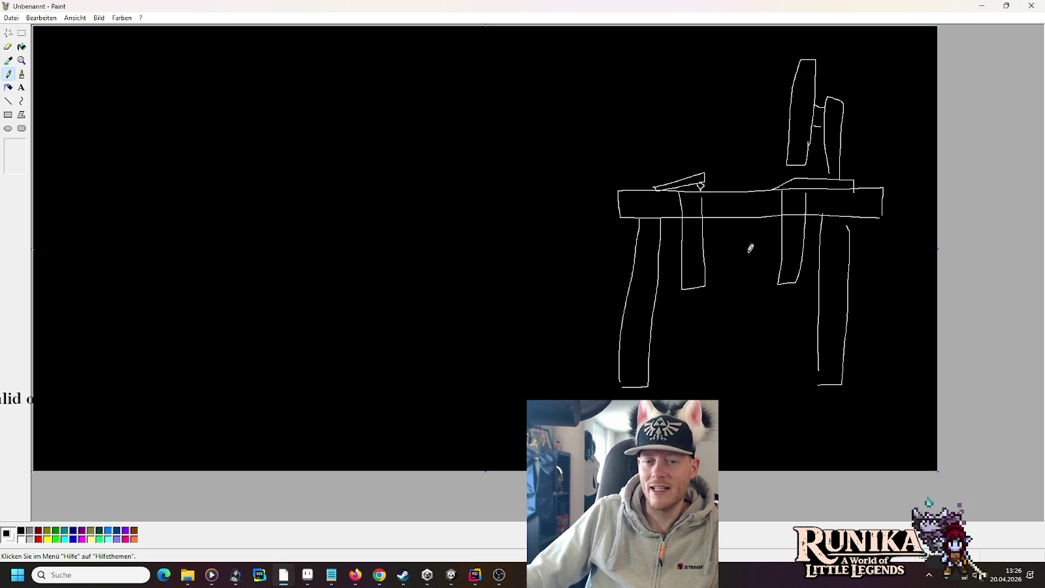
pyautogui.moveTo(676, 279)
pyautogui.mouseDown()
pyautogui.moveTo(817, 273)
pyautogui.moveTo(820, 215)
pyautogui.moveTo(677, 215)
pyautogui.moveTo(667, 225)
pyautogui.moveTo(672, 275)
pyautogui.mouseUp()
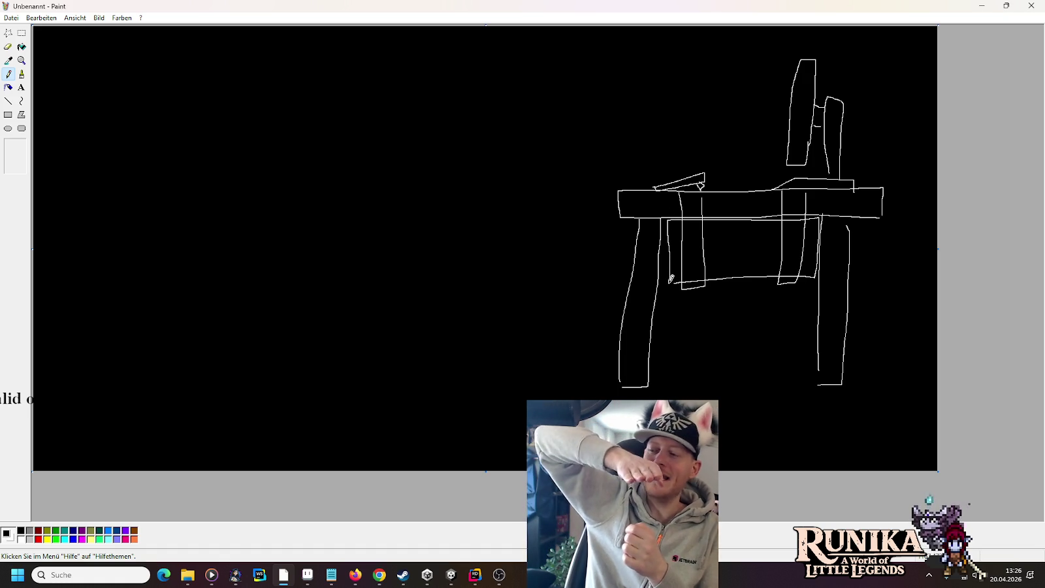
pyautogui.moveTo(821, 262)
pyautogui.mouseDown()
pyautogui.moveTo(894, 256)
pyautogui.moveTo(884, 144)
pyautogui.moveTo(844, 157)
pyautogui.moveTo(828, 132)
pyautogui.mouseUp()
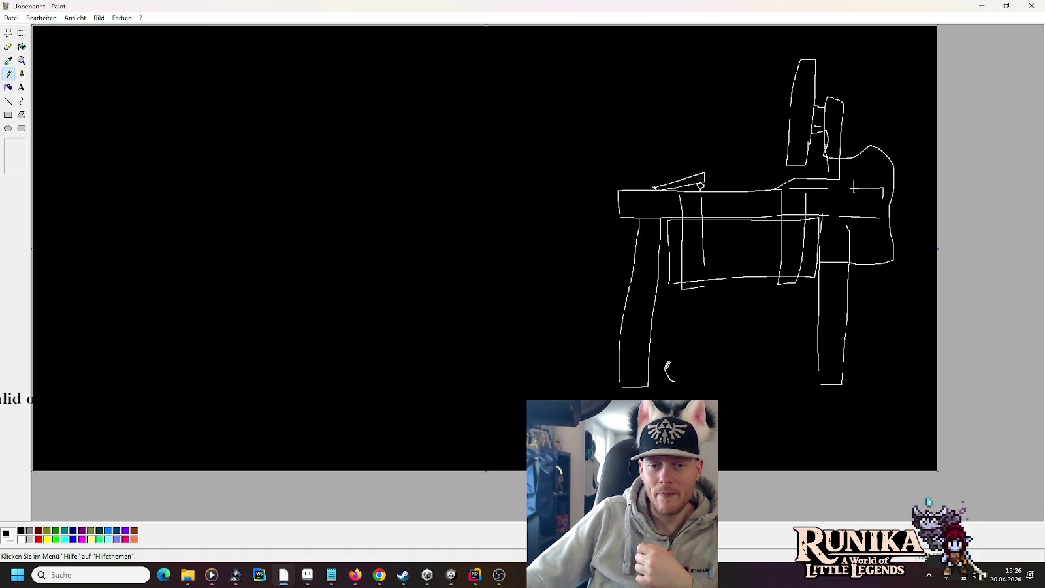
# Draw a treadmill base with an upright handle under the desk.
pyautogui.moveTo(731, 360)
pyautogui.mouseDown()
pyautogui.moveTo(797, 374)
pyautogui.moveTo(690, 379)
pyautogui.mouseUp()
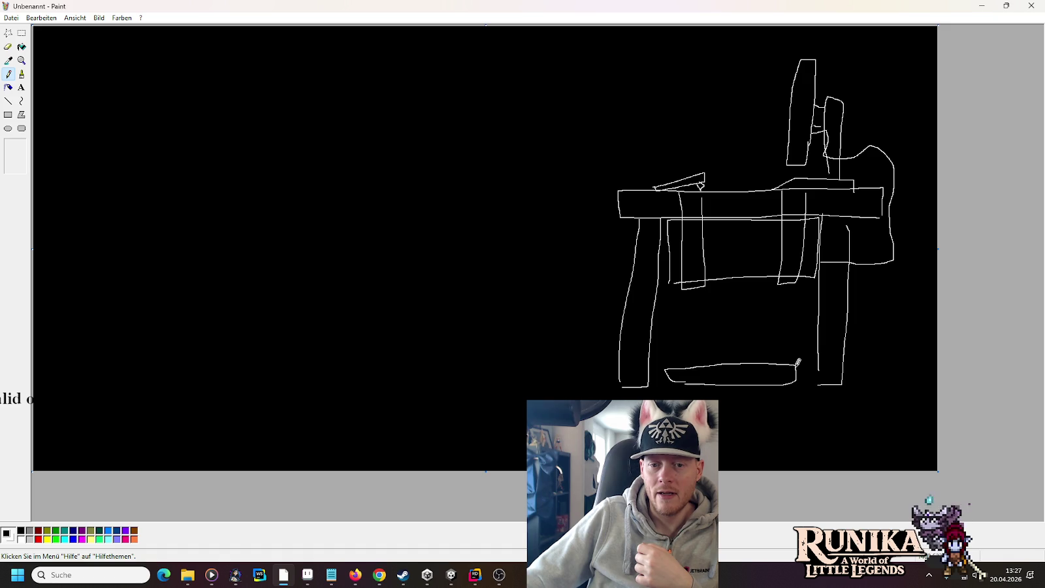
pyautogui.moveTo(785, 360); pyautogui.dragTo(771, 329)
pyautogui.moveTo(781, 372)
pyautogui.mouseDown()
pyautogui.moveTo(763, 329)
pyautogui.moveTo(790, 309)
pyautogui.moveTo(764, 311)
pyautogui.moveTo(752, 333)
pyautogui.mouseUp()
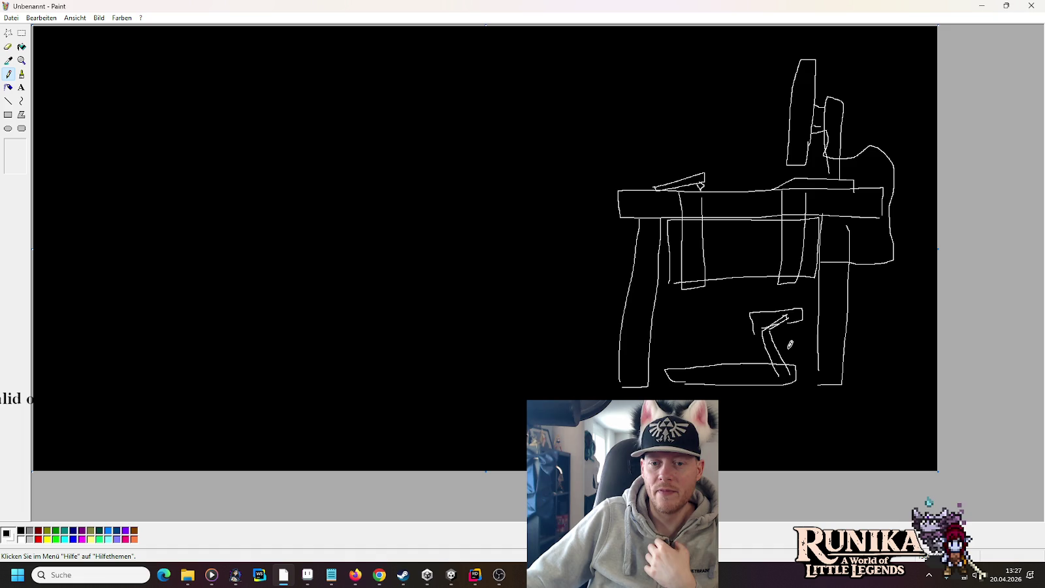
# Draw a stick figure walking on the treadmill, hand on the handle, and begin a tall chair leg.
pyautogui.moveTo(711, 331); pyautogui.dragTo(698, 345)
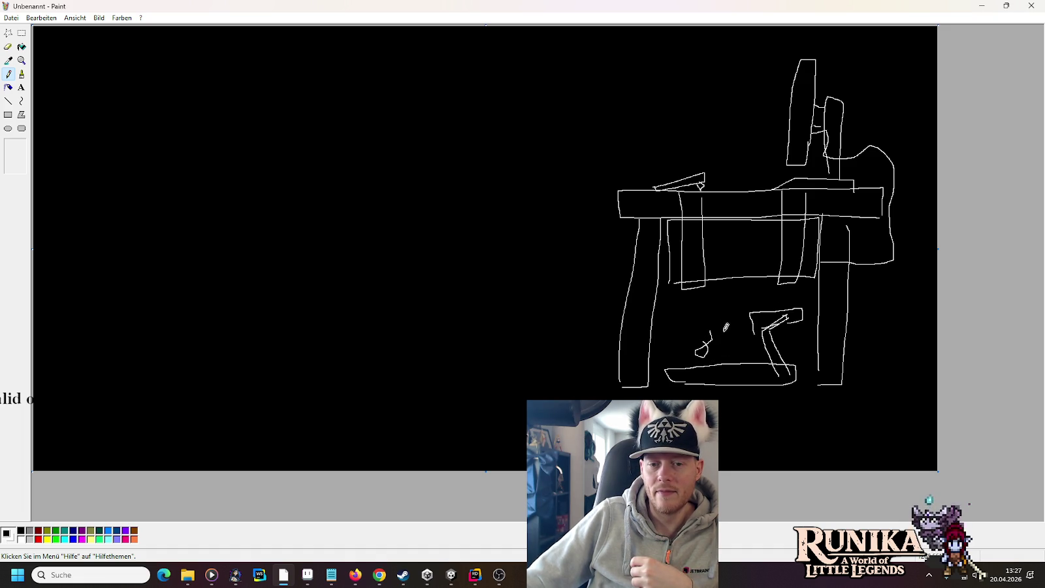
pyautogui.moveTo(738, 360); pyautogui.dragTo(732, 348)
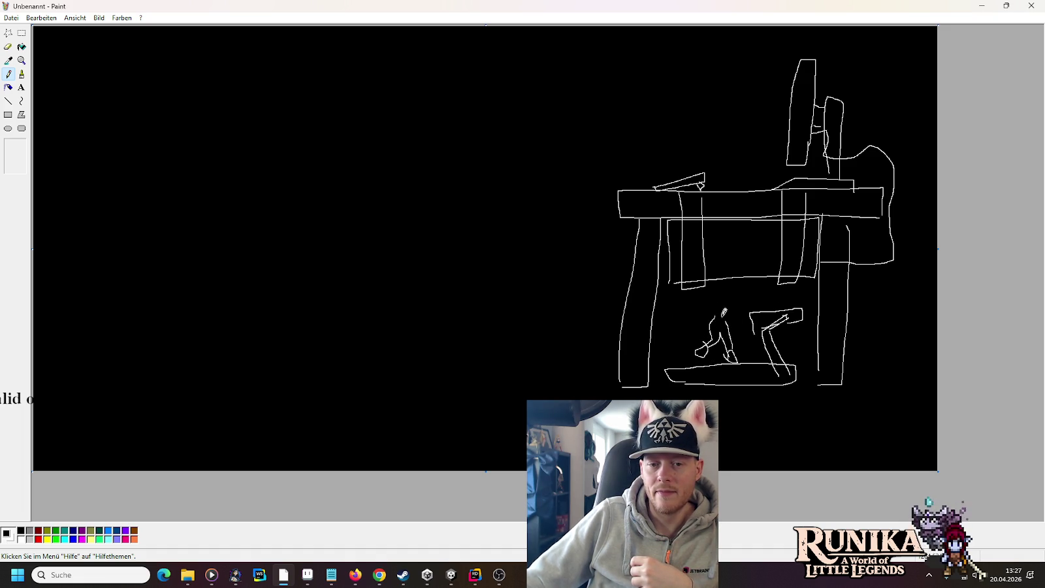
pyautogui.moveTo(733, 300)
pyautogui.mouseDown()
pyautogui.moveTo(760, 308)
pyautogui.moveTo(723, 288)
pyautogui.moveTo(729, 278)
pyautogui.moveTo(736, 291)
pyautogui.mouseUp()
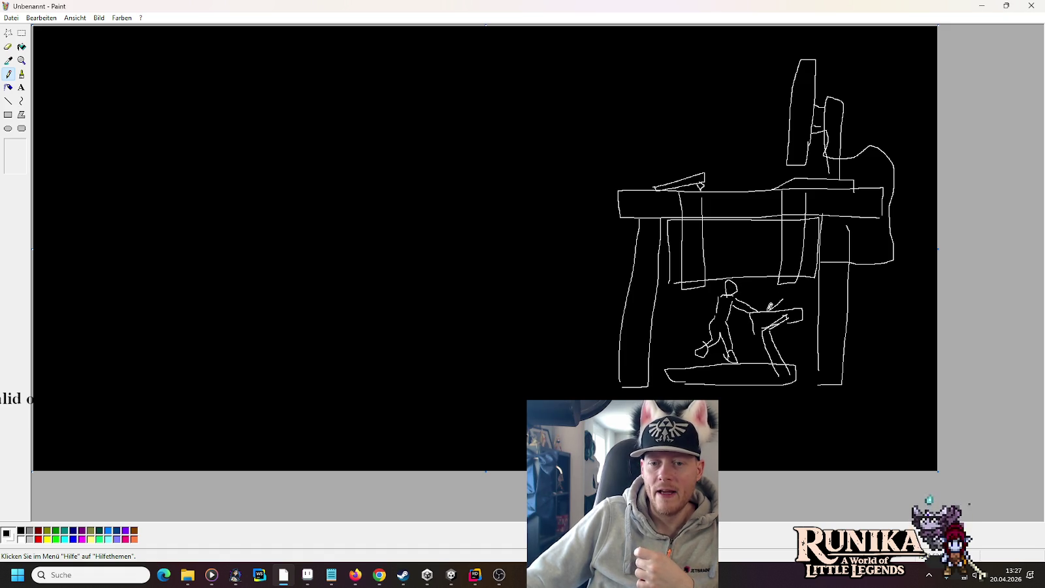
pyautogui.moveTo(772, 307)
pyautogui.mouseDown()
pyautogui.moveTo(783, 297)
pyautogui.moveTo(790, 307)
pyautogui.mouseUp()
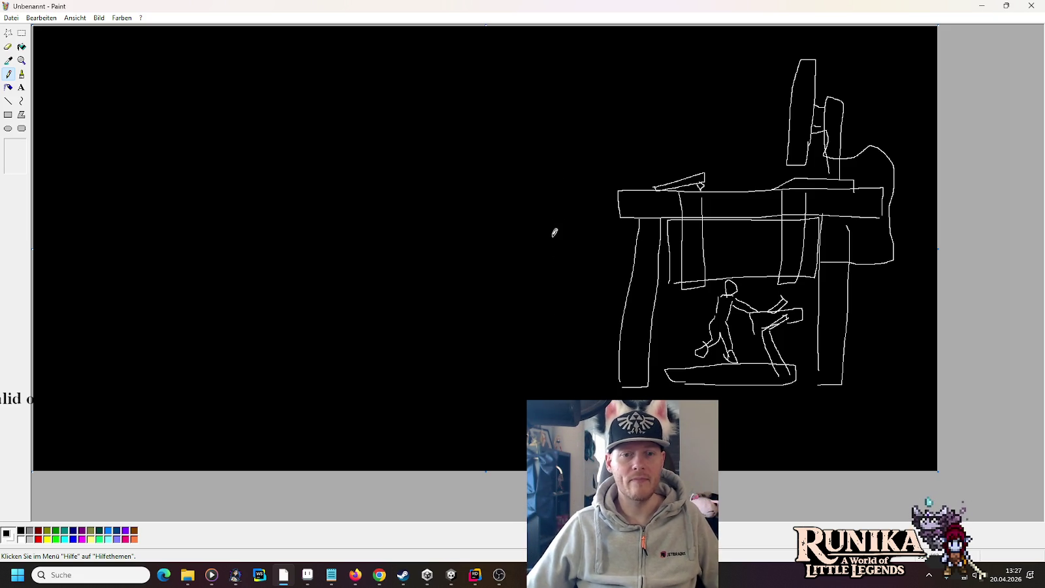
pyautogui.moveTo(518, 377); pyautogui.dragTo(553, 220)
# Finish the tall chair's legs, backrest, seat and rungs, then reveal the hidden tray icons.
pyautogui.moveTo(536, 377); pyautogui.dragTo(559, 210)
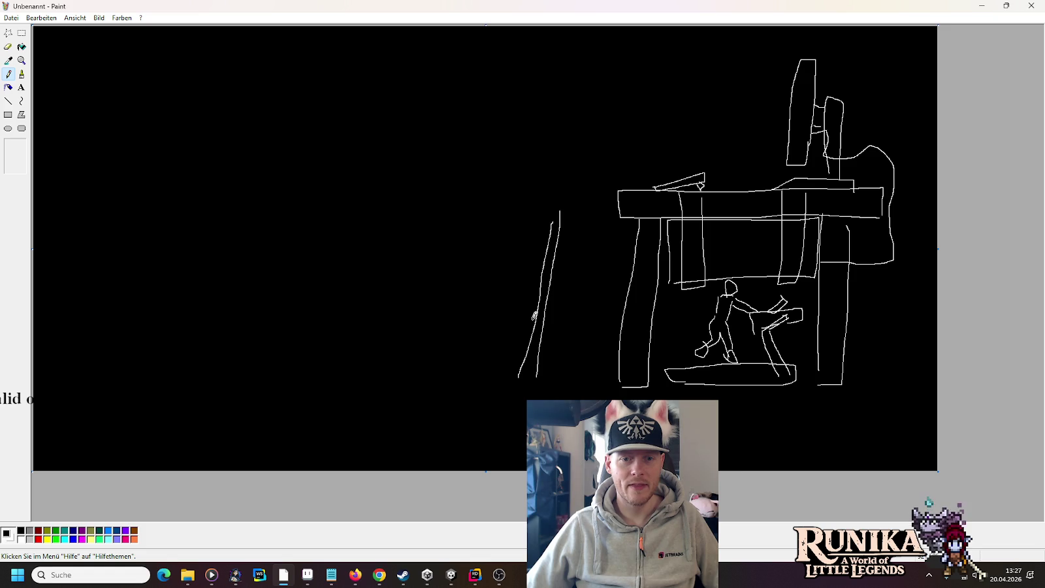
pyautogui.moveTo(594, 376); pyautogui.dragTo(579, 211)
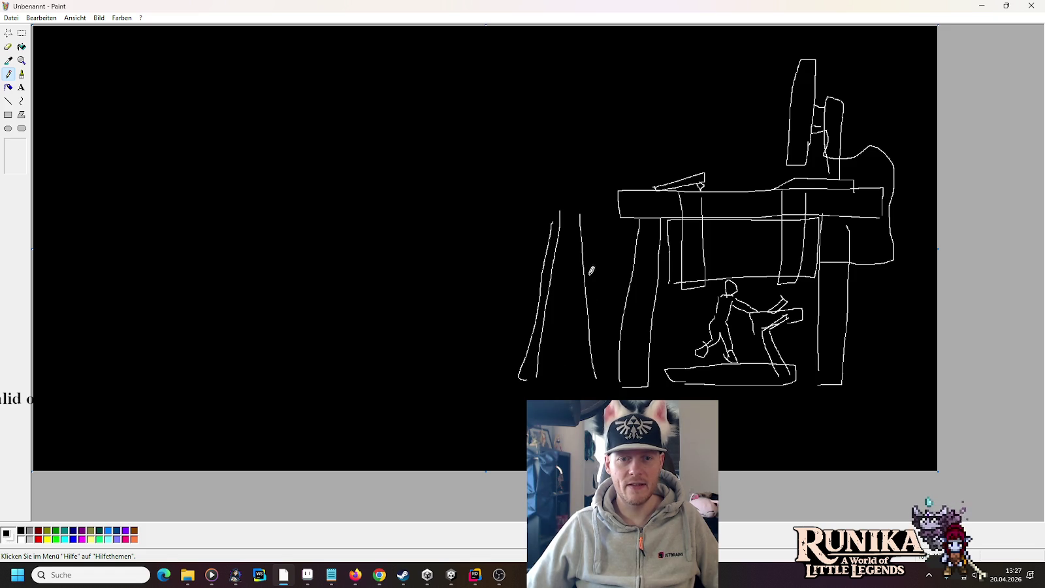
pyautogui.moveTo(603, 376); pyautogui.dragTo(586, 205)
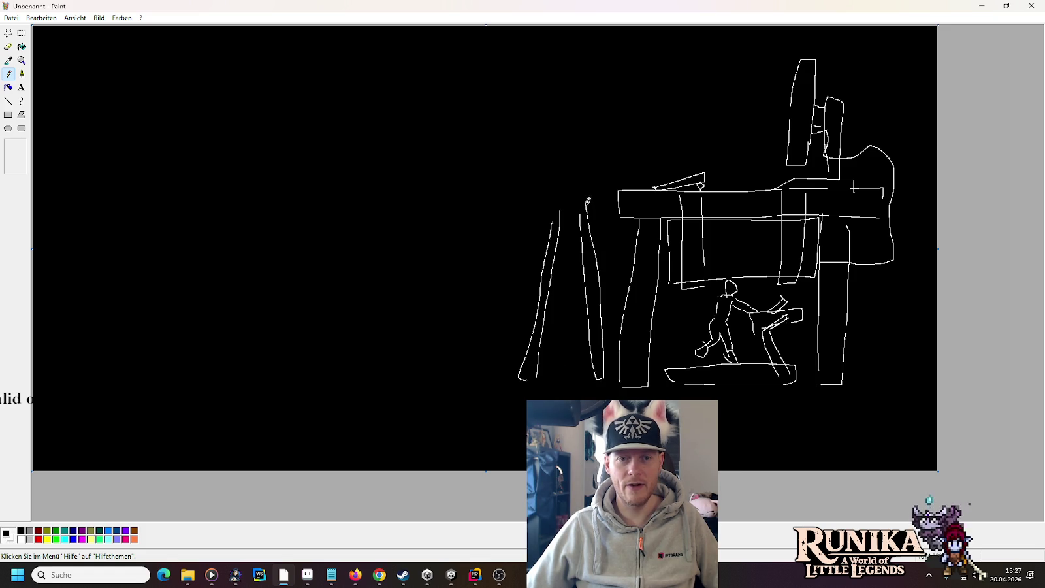
pyautogui.moveTo(539, 157)
pyautogui.mouseDown()
pyautogui.moveTo(539, 196)
pyautogui.moveTo(564, 223)
pyautogui.moveTo(572, 202)
pyautogui.moveTo(549, 149)
pyautogui.mouseUp()
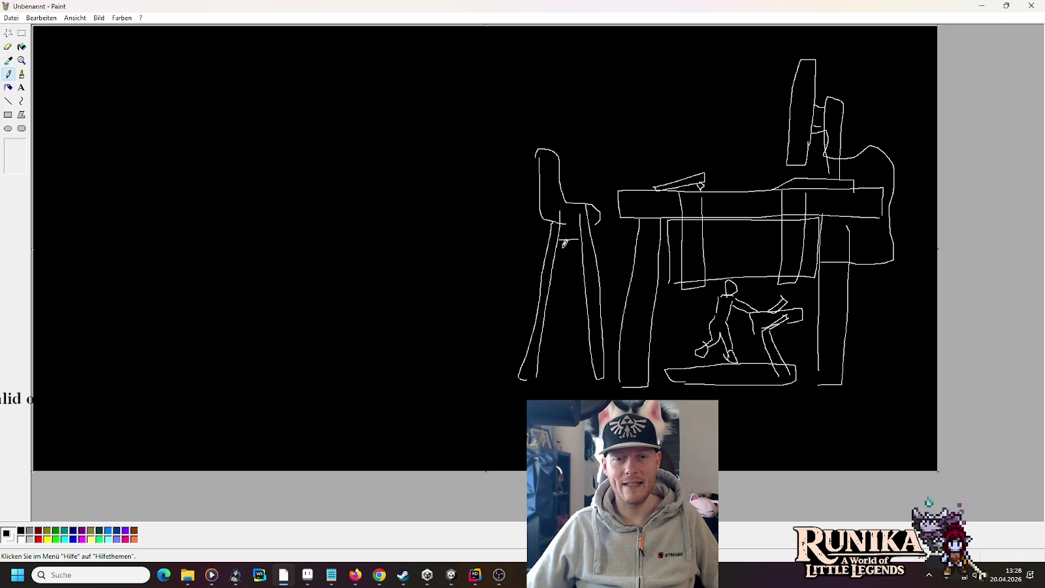
pyautogui.moveTo(552, 276)
pyautogui.mouseDown()
pyautogui.moveTo(582, 276)
pyautogui.moveTo(584, 295)
pyautogui.mouseUp()
pyautogui.moveTo(551, 306)
pyautogui.mouseDown()
pyautogui.moveTo(586, 305)
pyautogui.moveTo(580, 338)
pyautogui.moveTo(591, 351)
pyautogui.mouseUp()
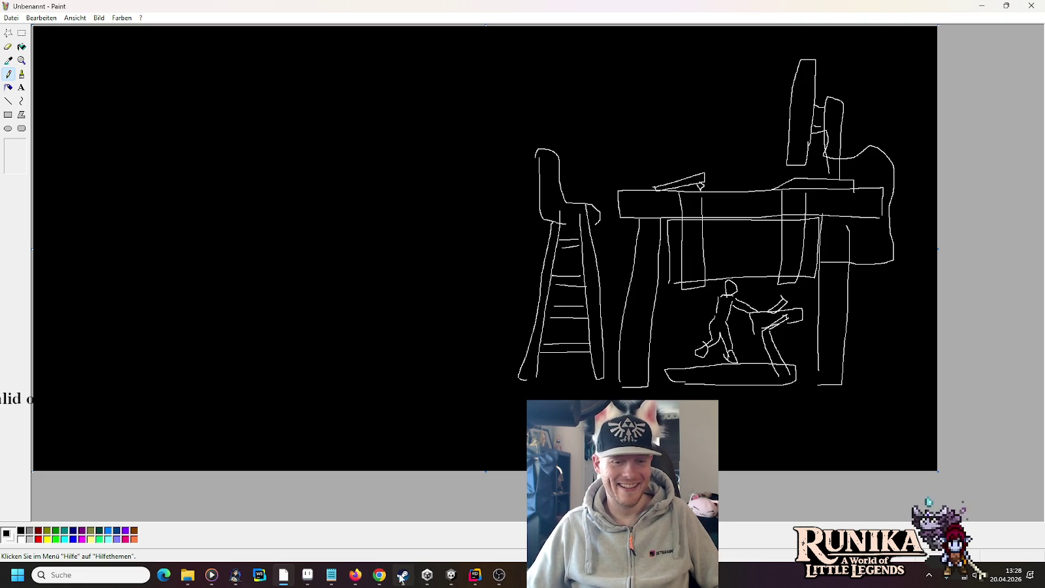
pyautogui.click(934, 581)
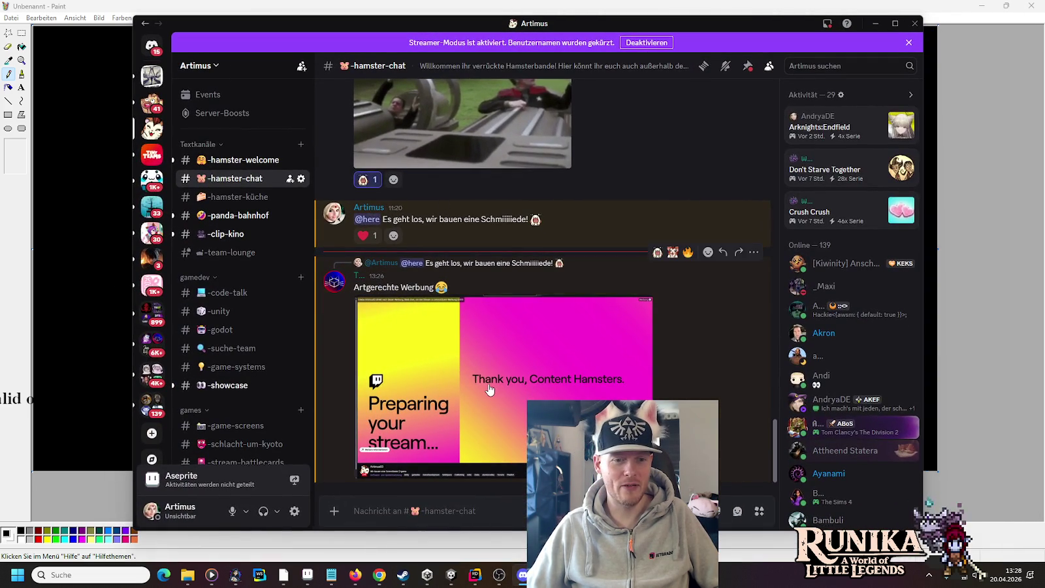
pyautogui.click(472, 389)
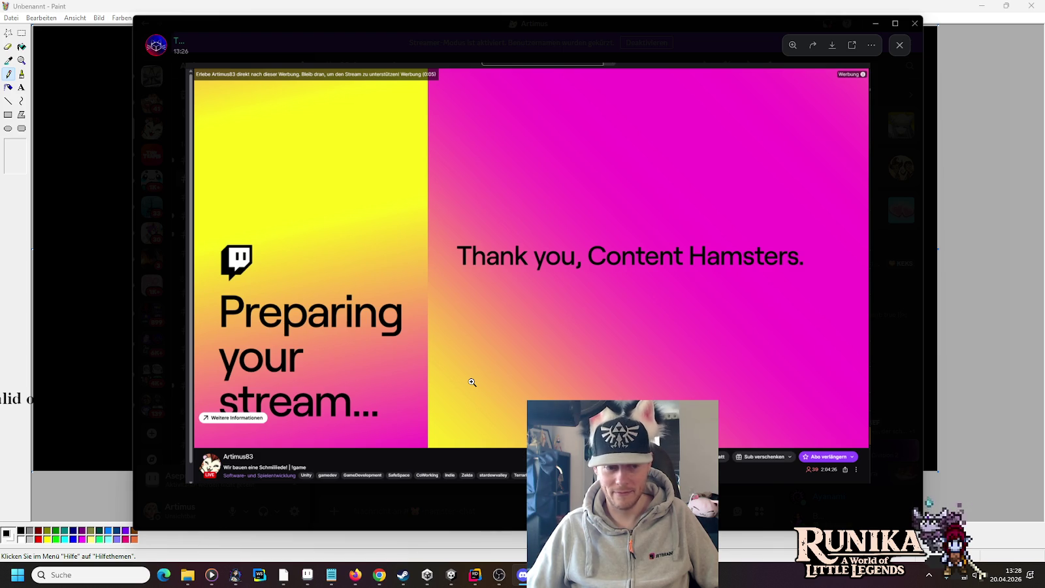
pyautogui.click(900, 46)
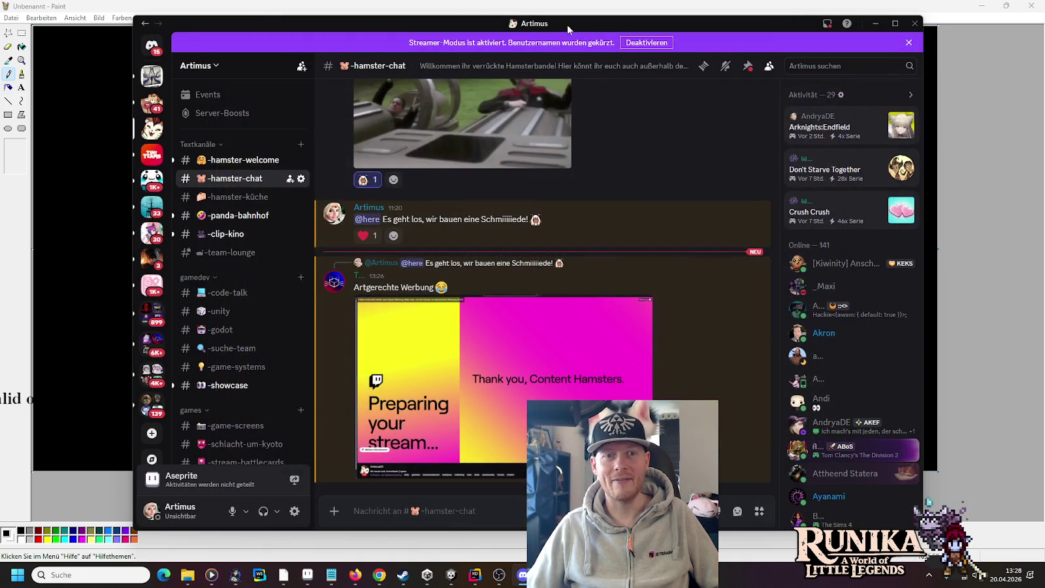
pyautogui.hotkey('alt', 'Tab')
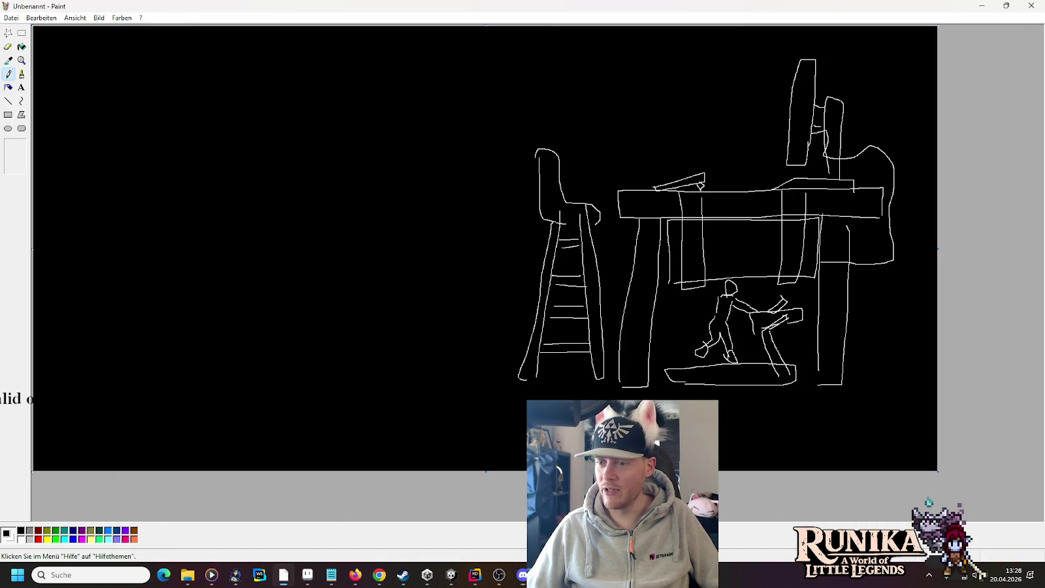
pyautogui.click(983, 6)
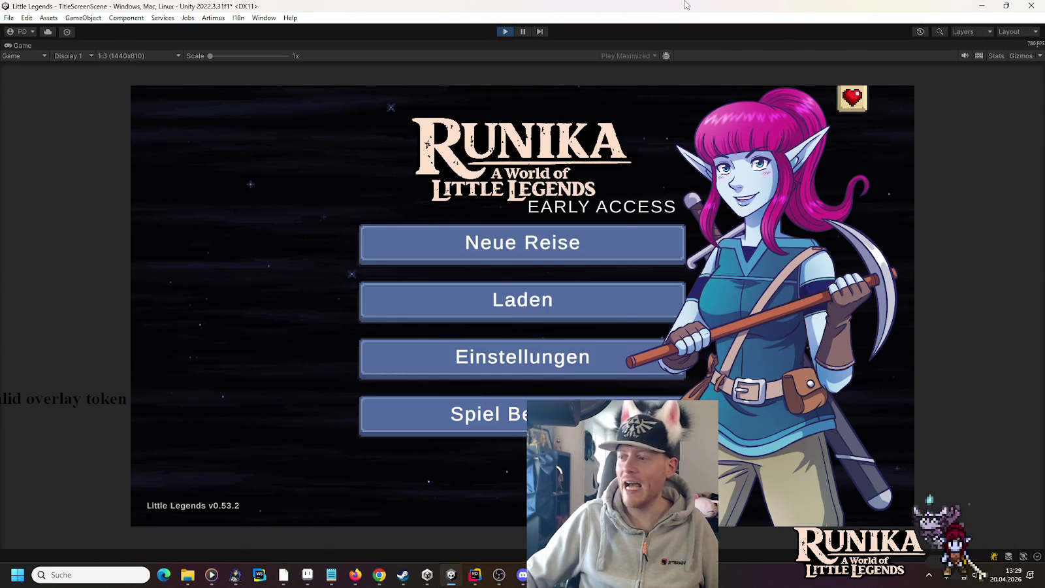
# Load the first saved game and continue past the loading-screen tip into Runika.
pyautogui.click(554, 313)
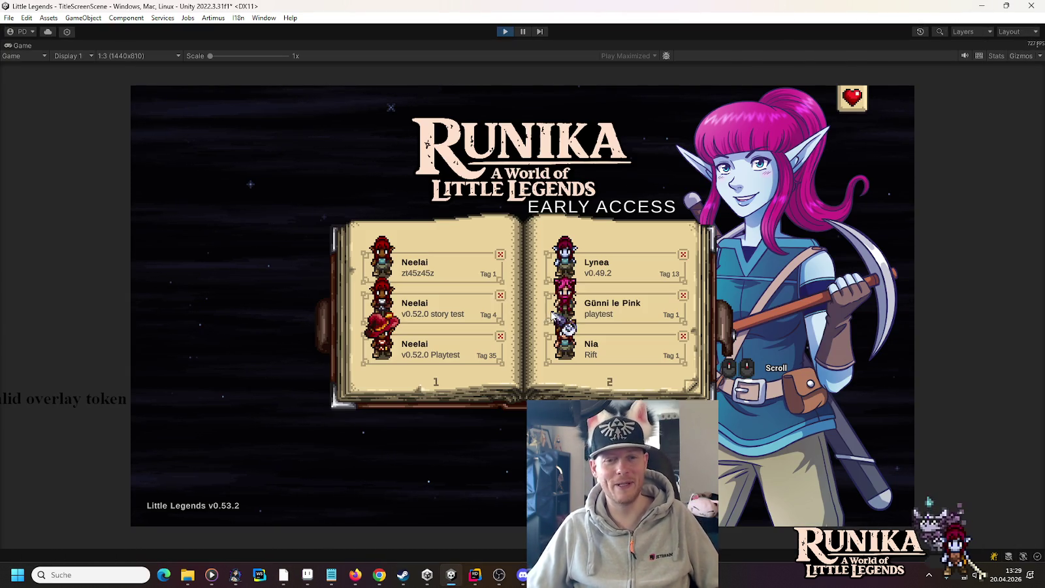
pyautogui.click(426, 259)
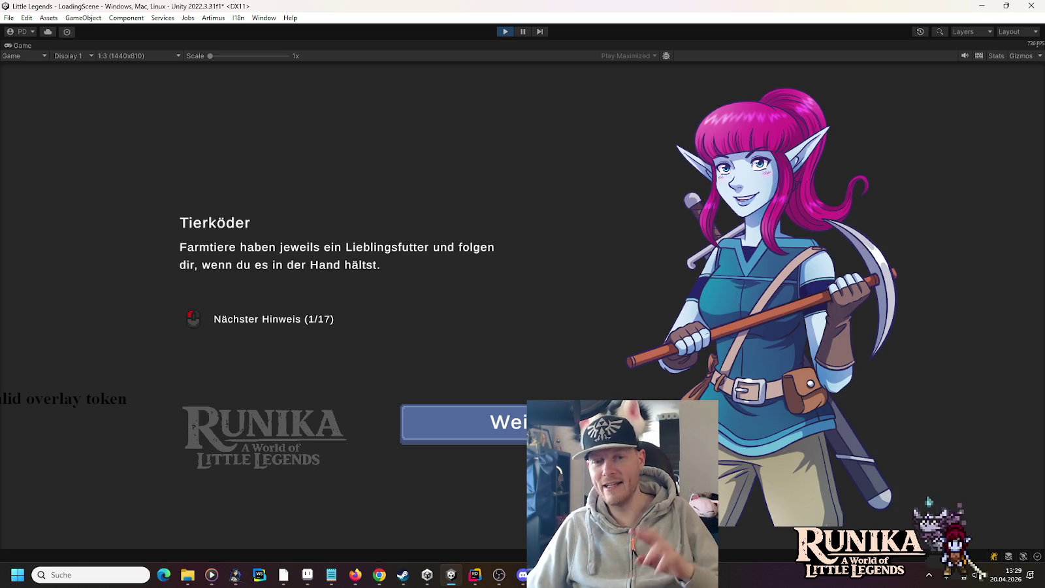
pyautogui.press('Return')
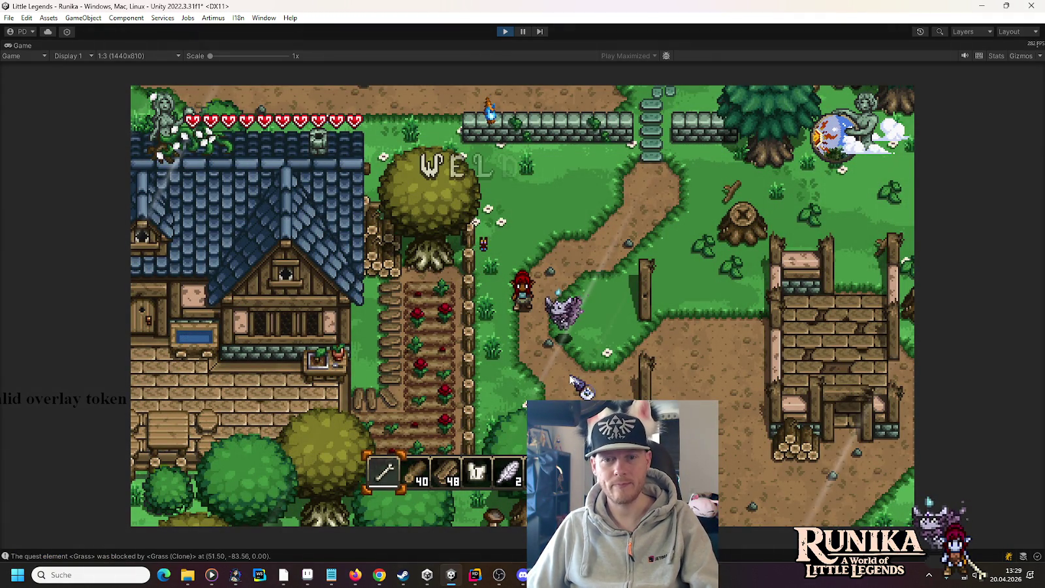
# Walk the character down-right, up and back down around the village, then stop Play mode.
pyautogui.hotkey('s', 'd')
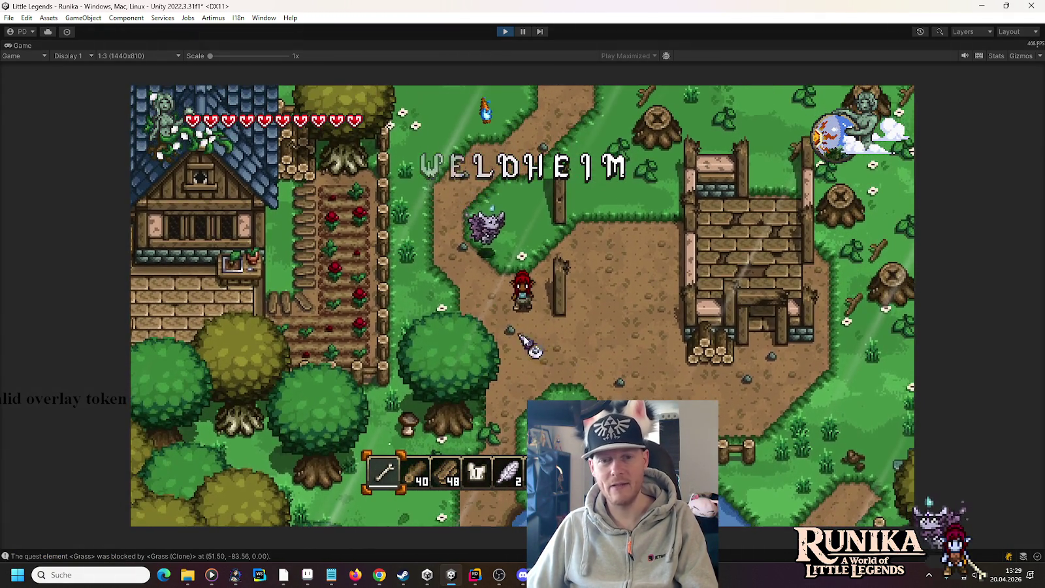
pyautogui.hotkey('s', 'd')
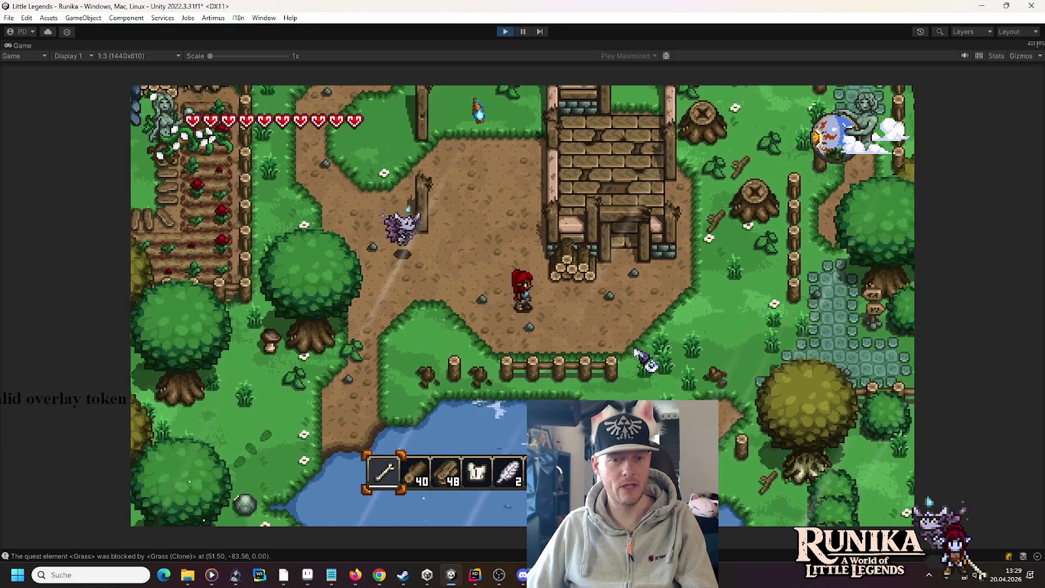
pyautogui.press('w')
pyautogui.press('w')
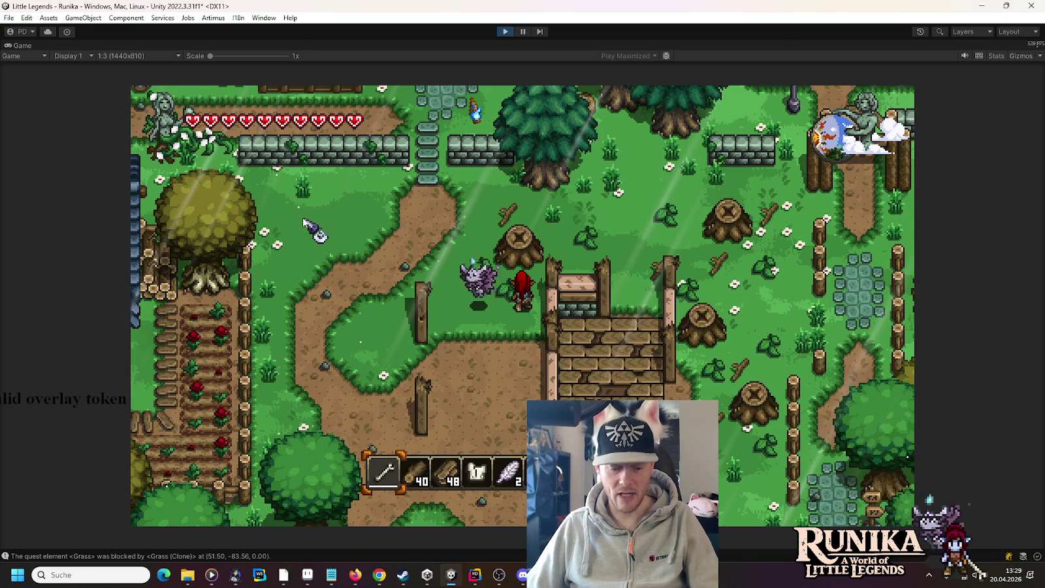
pyautogui.press('s')
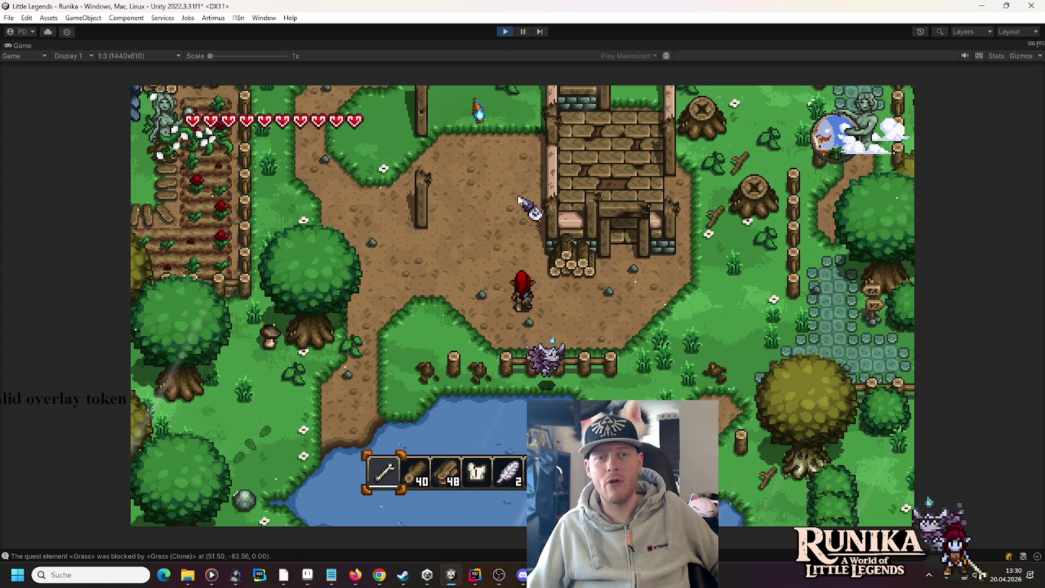
pyautogui.press('w')
pyautogui.press('w')
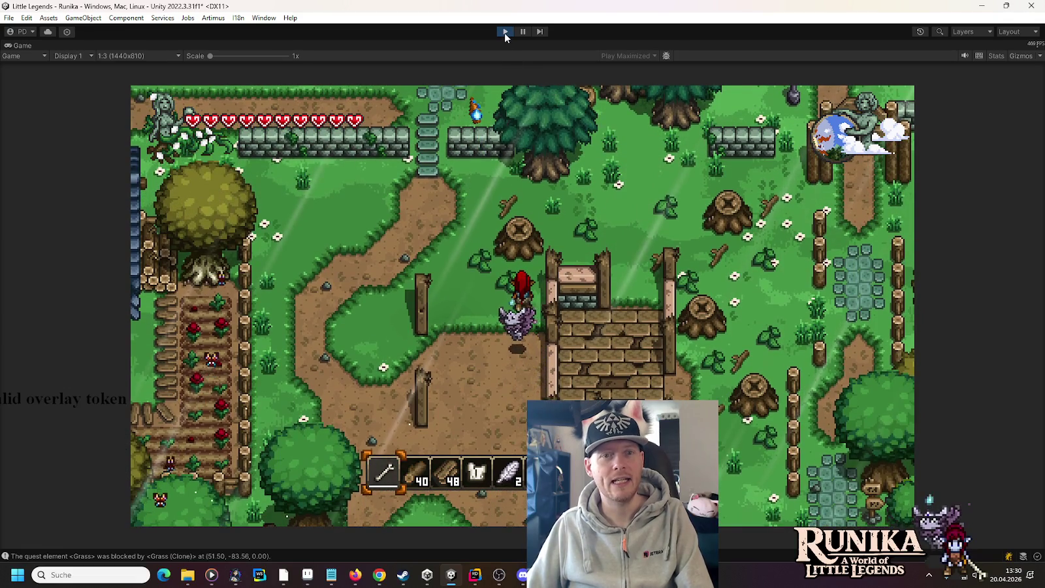
pyautogui.click(504, 33)
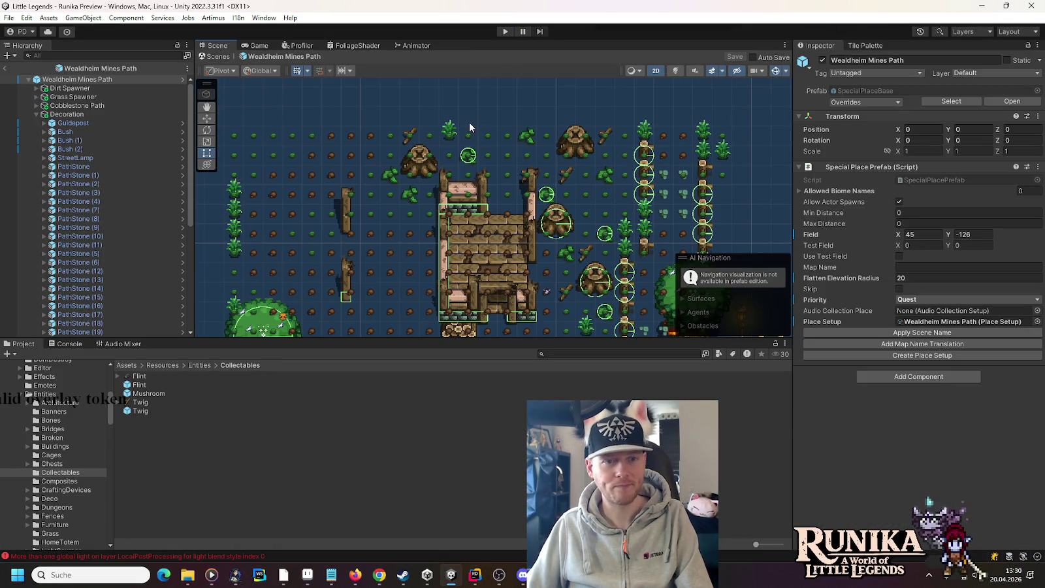
# Duplicate a grass clump, placing one copy at -23.5, 15 and another down-left.
pyautogui.click(237, 191)
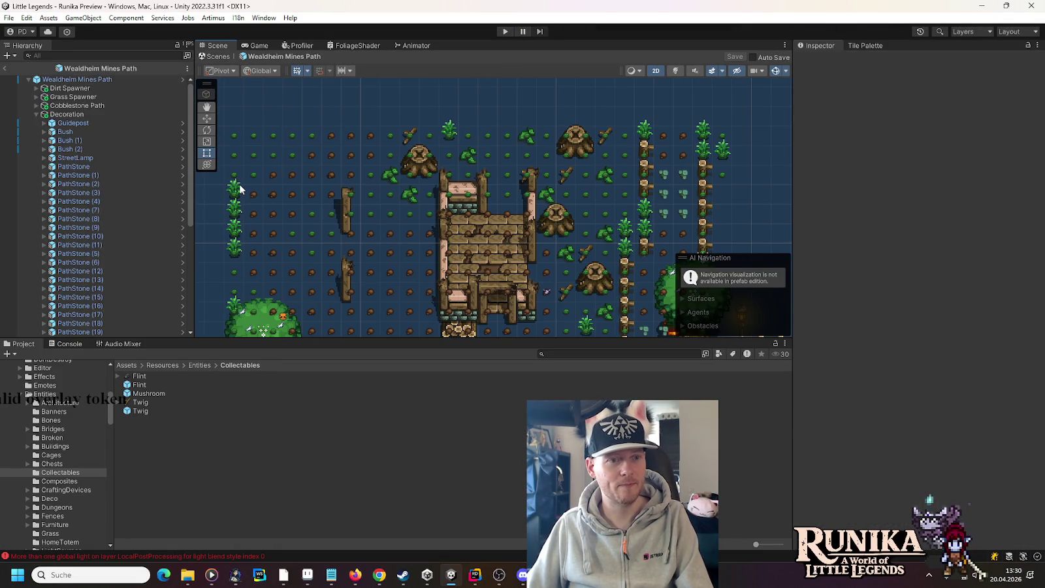
pyautogui.click(208, 115)
pyautogui.hotkey('ctrl', 'd')
pyautogui.moveTo(239, 189)
pyautogui.mouseDown()
pyautogui.moveTo(301, 147)
pyautogui.moveTo(260, 155)
pyautogui.moveTo(278, 135)
pyautogui.moveTo(519, 134)
pyautogui.moveTo(530, 118)
pyautogui.moveTo(515, 156)
pyautogui.moveTo(513, 137)
pyautogui.moveTo(496, 135)
pyautogui.moveTo(530, 156)
pyautogui.moveTo(657, 133)
pyautogui.moveTo(626, 156)
pyautogui.moveTo(631, 171)
pyautogui.moveTo(606, 155)
pyautogui.moveTo(589, 209)
pyautogui.moveTo(601, 170)
pyautogui.moveTo(608, 189)
pyautogui.moveTo(606, 163)
pyautogui.moveTo(569, 85)
pyautogui.moveTo(546, 171)
pyautogui.mouseUp()
pyautogui.hotkey('ctrl', 'd')
pyautogui.hotkey('ctrl', 'd')
pyautogui.hotkey('ctrl', 'd')
pyautogui.hotkey('ctrl', 'd')
pyautogui.hotkey('ctrl', 'd')
pyautogui.hotkey('ctrl', 'd')
pyautogui.hotkey('ctrl', 'd')
pyautogui.hotkey('ctrl', 'd')
pyautogui.hotkey('ctrl', 'd')
pyautogui.hotkey('ctrl', 'd')
pyautogui.hotkey('ctrl', 'd')
pyautogui.hotkey('ctrl', 'd')
pyautogui.hotkey('ctrl', 'd')
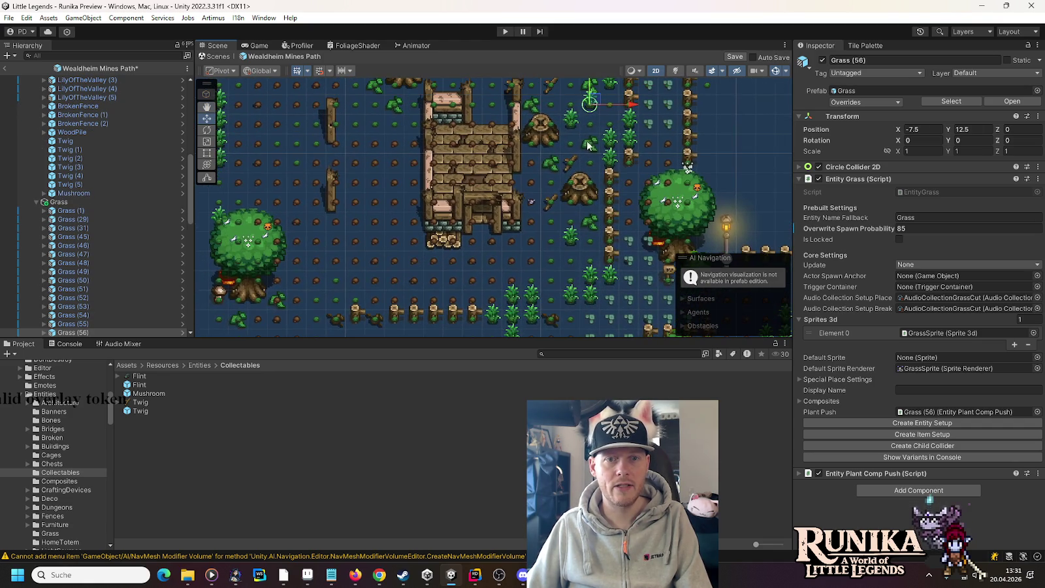
pyautogui.scroll(10, 90, 216)
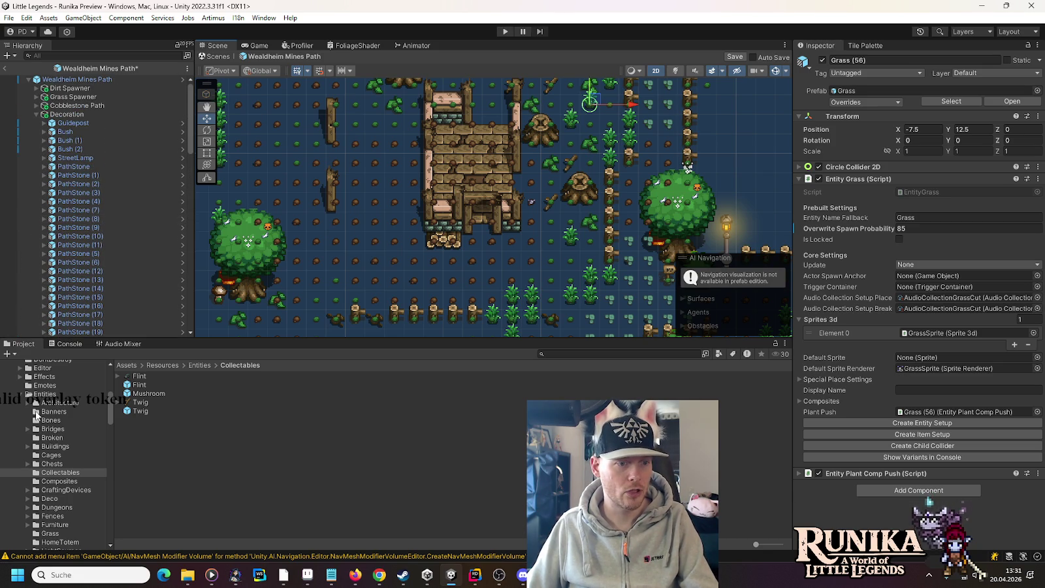
pyautogui.scroll(-8, 36, 415)
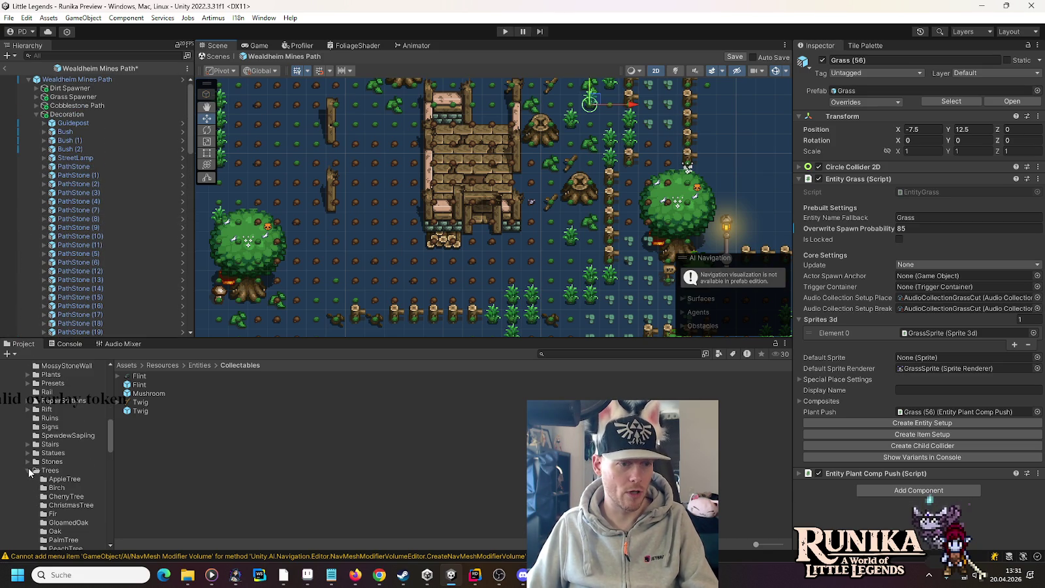
# Add a Stone from Entities/Stones to the prefab and move it to the upper left.
pyautogui.click(29, 470)
pyautogui.click(27, 461)
pyautogui.click(51, 461)
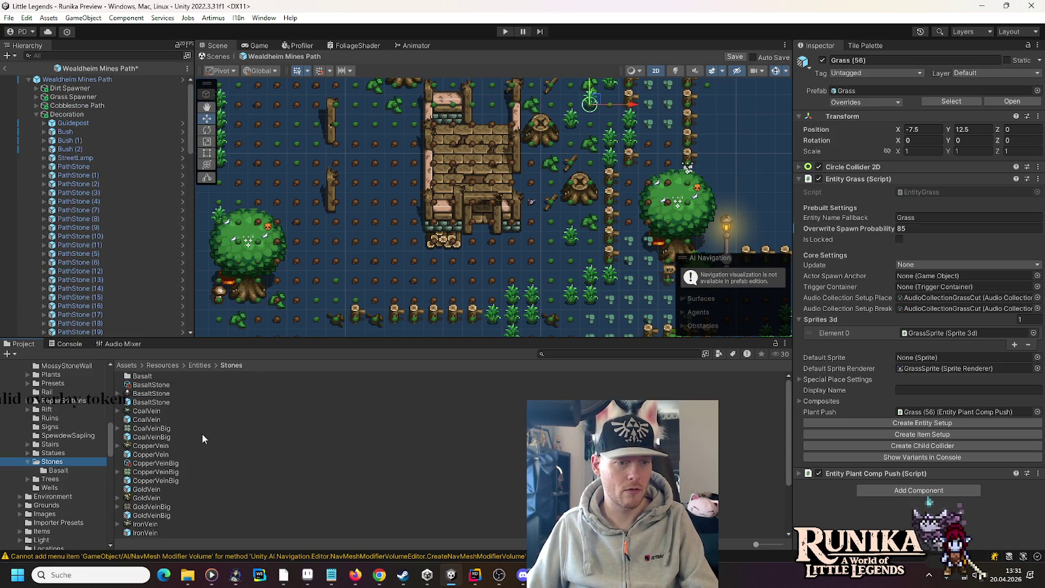
pyautogui.scroll(-3, 202, 434)
pyautogui.moveTo(141, 500); pyautogui.dragTo(130, 139)
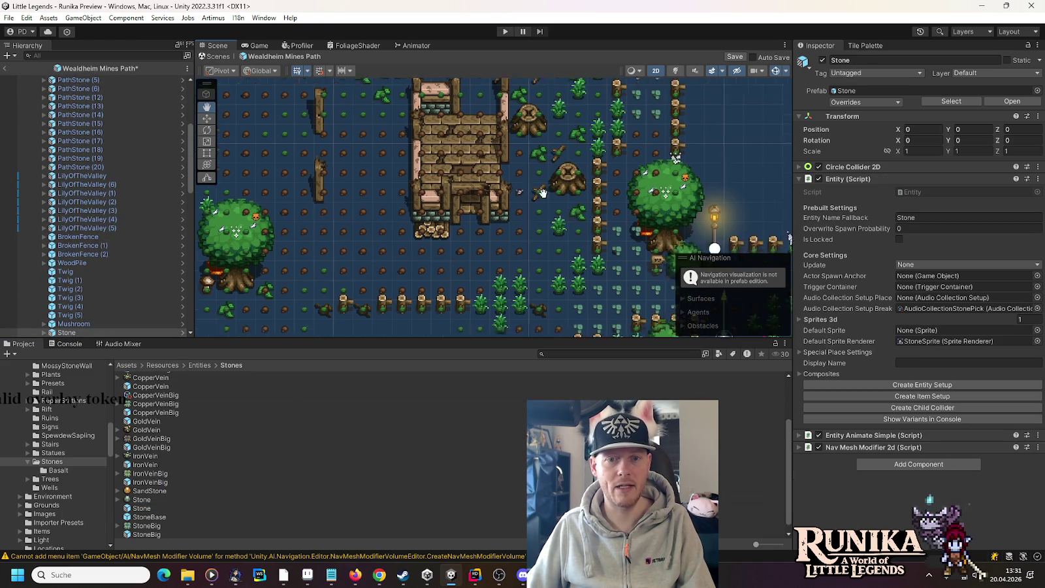
pyautogui.moveTo(543, 194); pyautogui.dragTo(366, 122)
pyautogui.press('w')
pyautogui.moveTo(555, 261)
pyautogui.mouseDown()
pyautogui.moveTo(478, 210)
pyautogui.moveTo(392, 118)
pyautogui.moveTo(454, 110)
pyautogui.moveTo(407, 176)
pyautogui.moveTo(408, 157)
pyautogui.mouseUp()
pyautogui.moveTo(349, 171)
pyautogui.mouseDown()
pyautogui.moveTo(522, 272)
pyautogui.moveTo(572, 225)
pyautogui.moveTo(569, 162)
pyautogui.moveTo(543, 123)
pyautogui.moveTo(541, 140)
pyautogui.moveTo(640, 243)
pyautogui.moveTo(538, 196)
pyautogui.moveTo(527, 204)
pyautogui.moveTo(551, 225)
pyautogui.mouseUp()
# Duplicate the stone into several copies, one at -16.25, 16, others higher and lower.
pyautogui.hotkey('ctrl', 'd')
pyautogui.hotkey('ctrl', 'd')
pyautogui.hotkey('ctrl', 'd')
pyautogui.moveTo(489, 256)
pyautogui.mouseDown()
pyautogui.moveTo(547, 230)
pyautogui.moveTo(553, 191)
pyautogui.mouseUp()
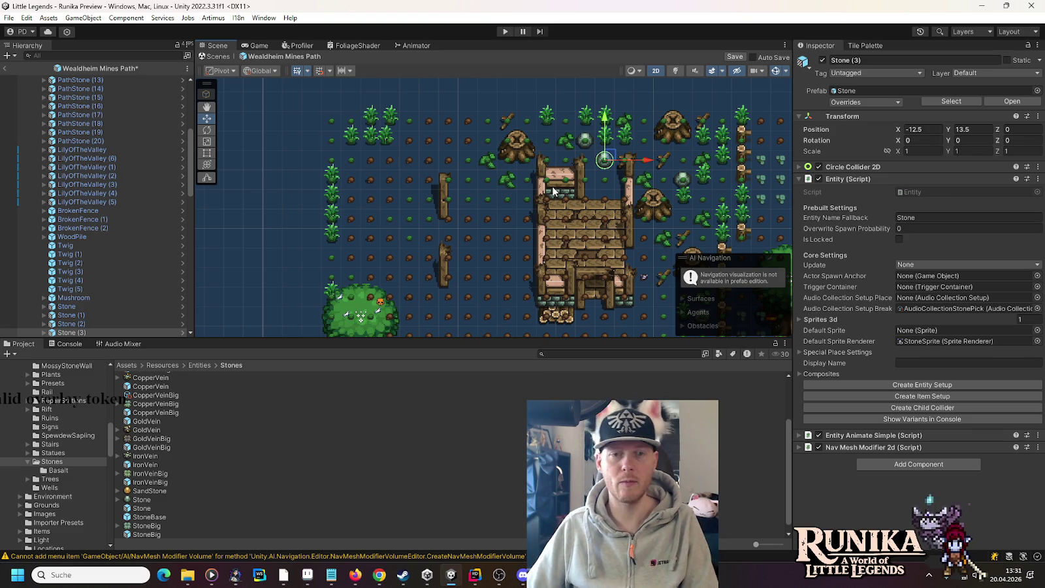
pyautogui.hotkey('ctrl', 'd')
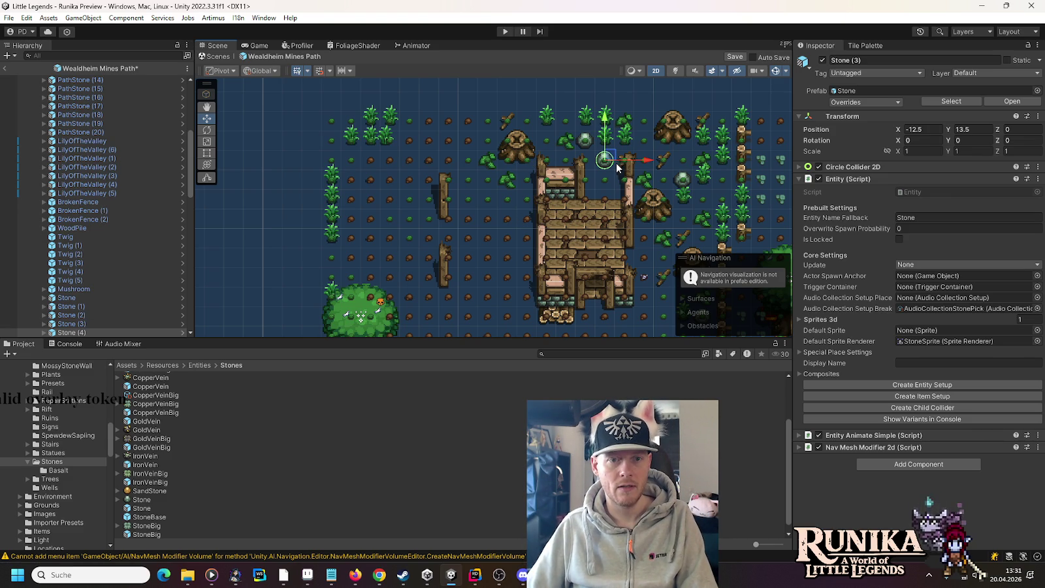
pyautogui.moveTo(614, 158)
pyautogui.mouseDown()
pyautogui.moveTo(540, 108)
pyautogui.moveTo(331, 120)
pyautogui.moveTo(419, 322)
pyautogui.moveTo(425, 161)
pyautogui.moveTo(460, 189)
pyautogui.moveTo(432, 192)
pyautogui.moveTo(466, 196)
pyautogui.moveTo(435, 199)
pyautogui.mouseUp()
pyautogui.hotkey('ctrl', 'd')
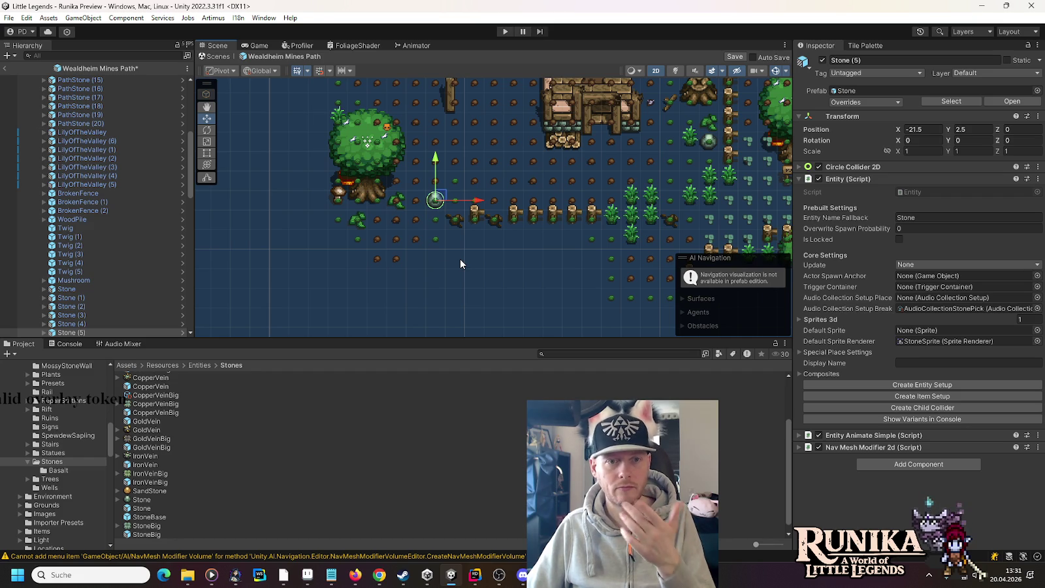
pyautogui.click(460, 263)
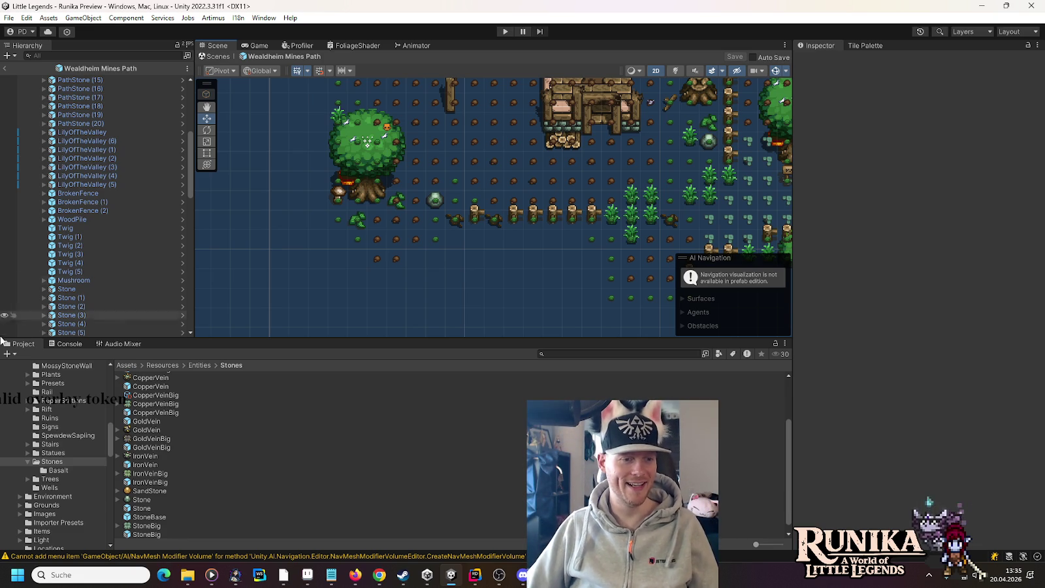
# Show the Entities/Deco folder's assets in the Project window to list the dove prefabs.
pyautogui.scroll(2, 61, 469)
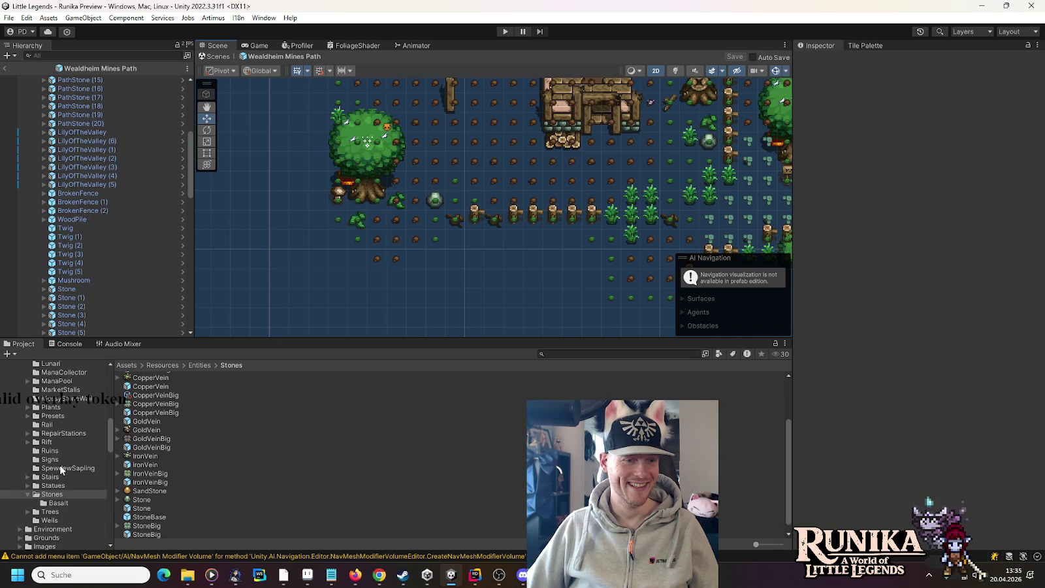
pyautogui.scroll(2, 61, 469)
pyautogui.scroll(2, 61, 468)
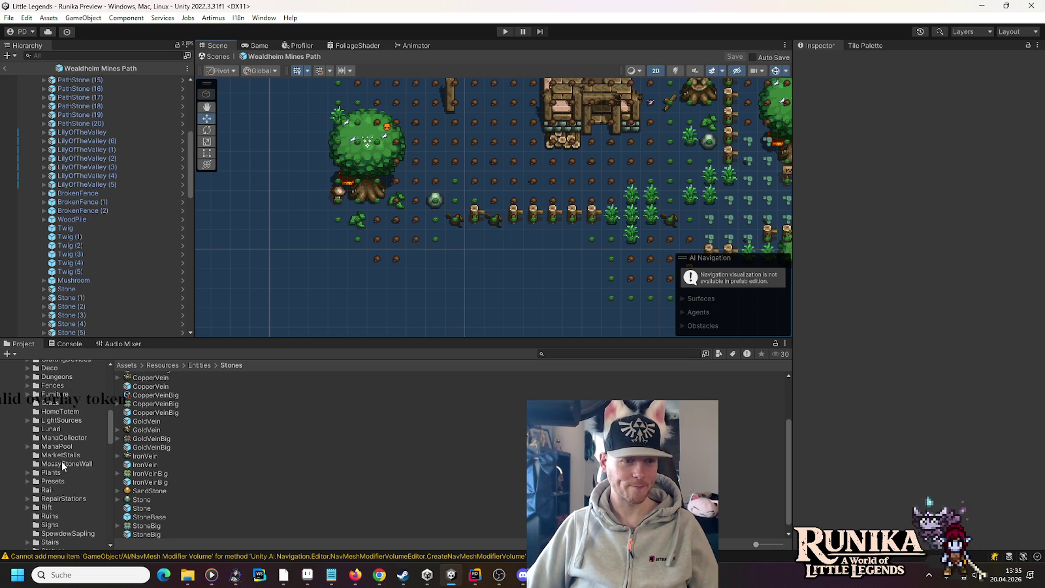
pyautogui.click(41, 370)
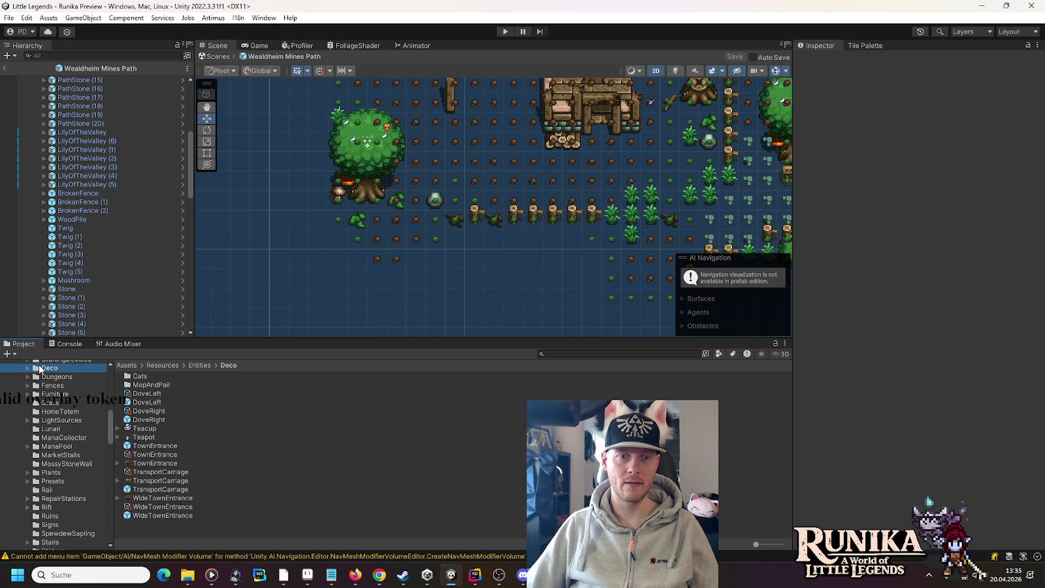
pyautogui.scroll(3, 391, 193)
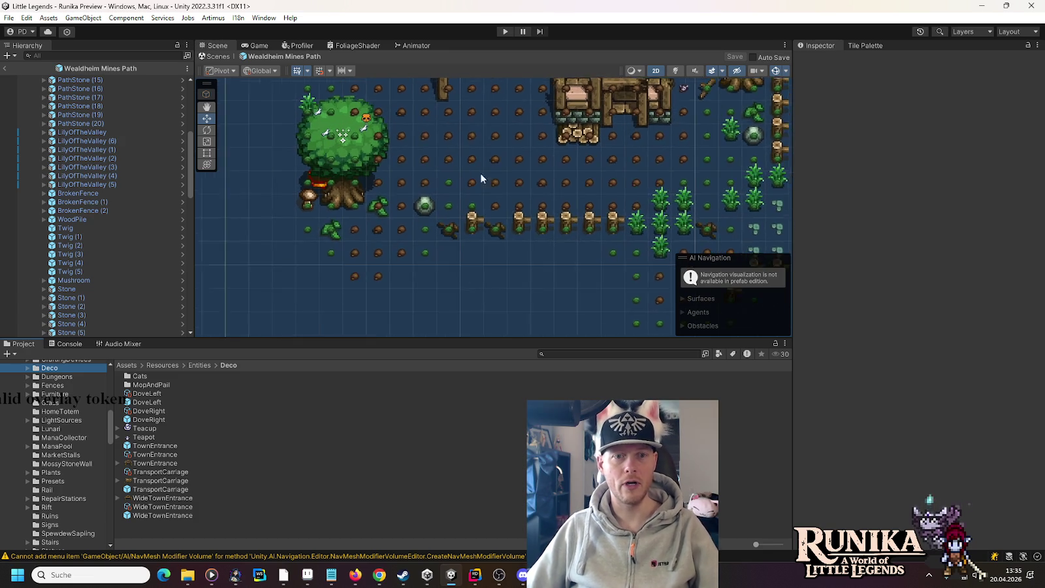
pyautogui.scroll(3, 392, 191)
pyautogui.scroll(8, 127, 175)
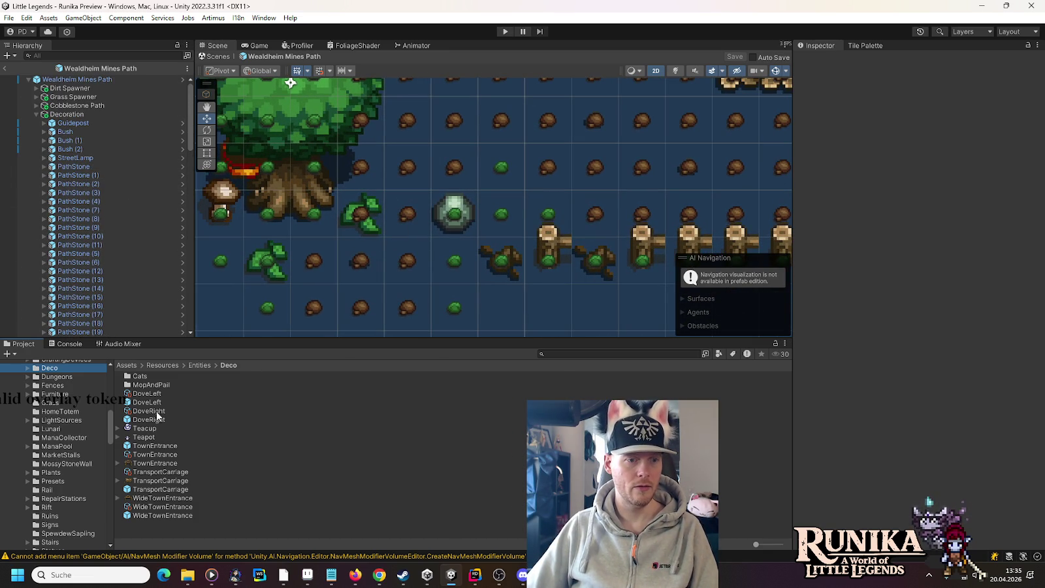
# Add DoveRight and DoveLeft from the Deco folder into the prefab's Decoration group.
pyautogui.moveTo(152, 410)
pyautogui.mouseDown()
pyautogui.moveTo(143, 314)
pyautogui.moveTo(93, 115)
pyautogui.mouseUp()
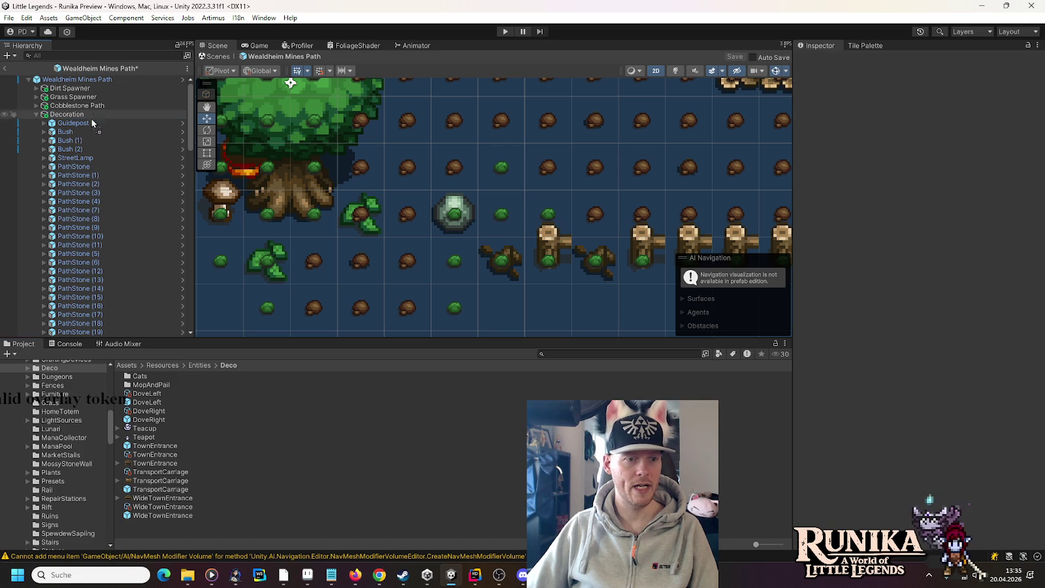
pyautogui.moveTo(151, 403)
pyautogui.mouseDown()
pyautogui.moveTo(99, 323)
pyautogui.moveTo(89, 326)
pyautogui.mouseUp()
pyautogui.scroll(-2, 343, 286)
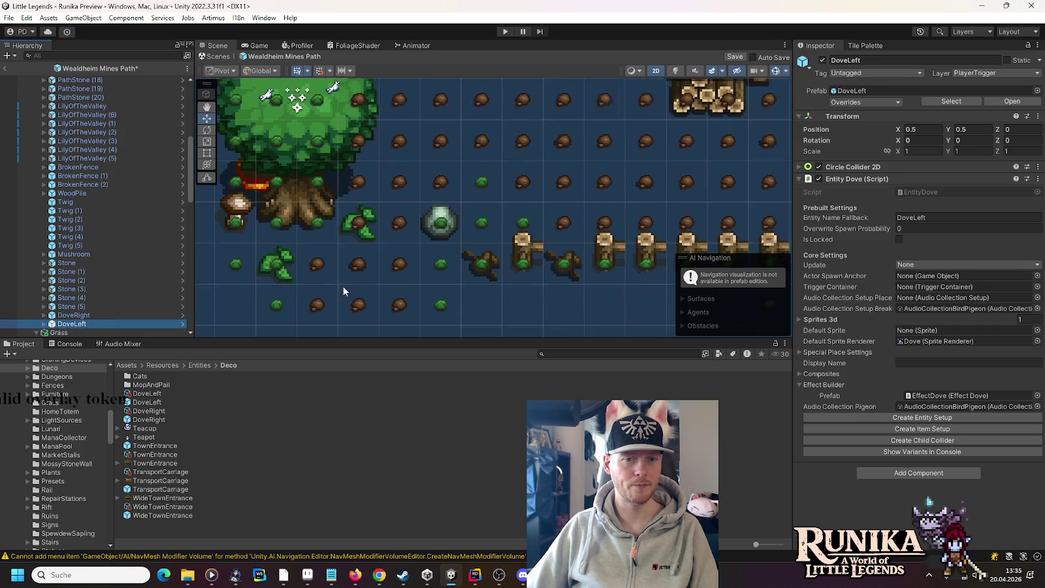
pyautogui.scroll(-1, 528, 249)
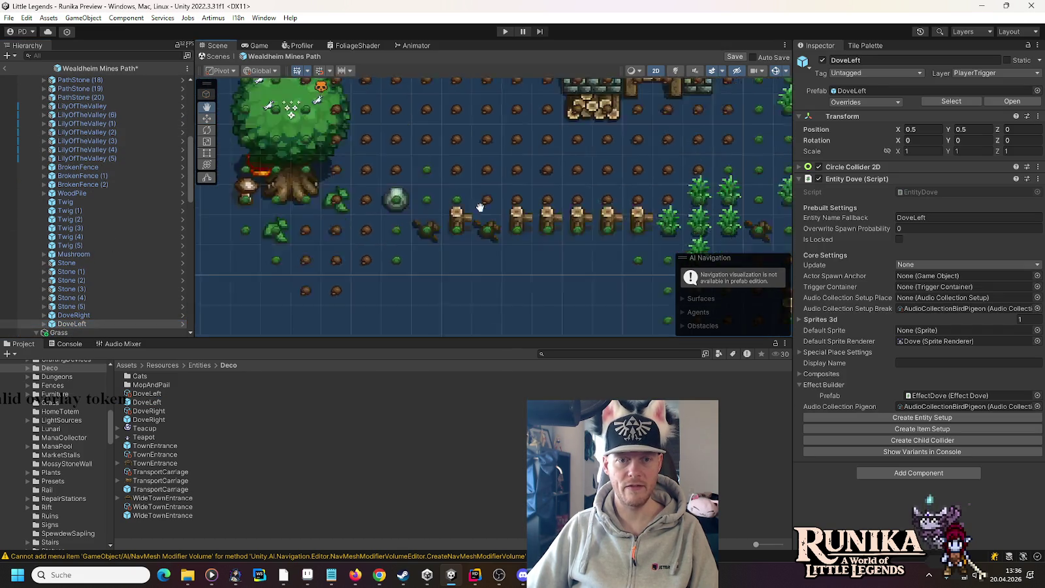
pyautogui.click(74, 314)
pyautogui.scroll(-1, 494, 276)
pyautogui.moveTo(679, 163)
pyautogui.mouseDown()
pyautogui.moveTo(712, 234)
pyautogui.moveTo(446, 175)
pyautogui.moveTo(254, 148)
pyautogui.moveTo(341, 167)
pyautogui.moveTo(280, 174)
pyautogui.moveTo(287, 182)
pyautogui.moveTo(337, 184)
pyautogui.mouseUp()
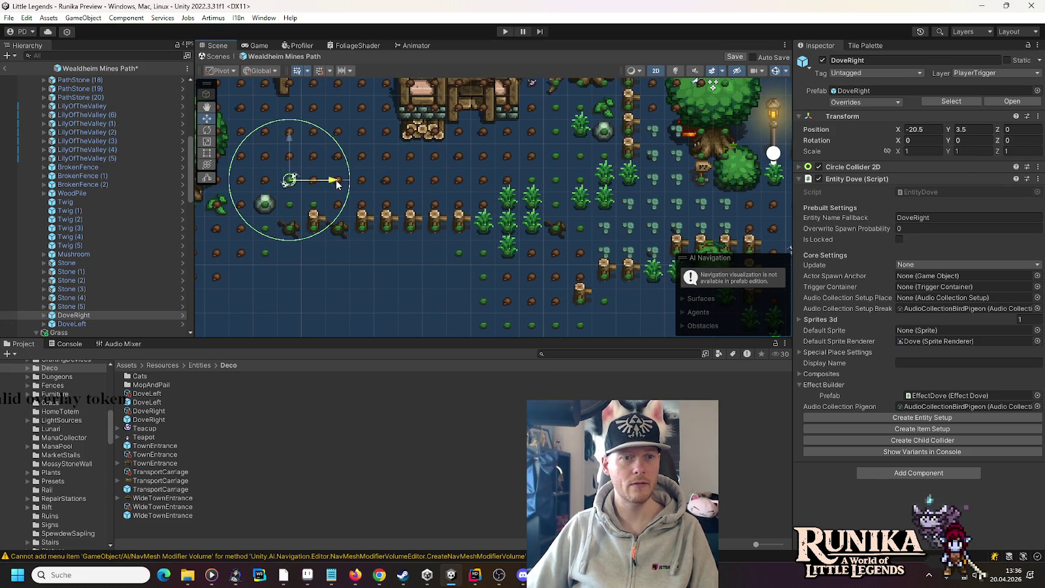
# Place DoveLeft beside the fence posts at X -19.5, Y 2.5.
pyautogui.click(72, 323)
pyautogui.press('f')
pyautogui.moveTo(739, 227); pyautogui.dragTo(250, 209)
pyautogui.press('f')
pyautogui.moveTo(493, 222)
pyautogui.mouseDown()
pyautogui.moveTo(451, 212)
pyautogui.moveTo(461, 218)
pyautogui.mouseUp()
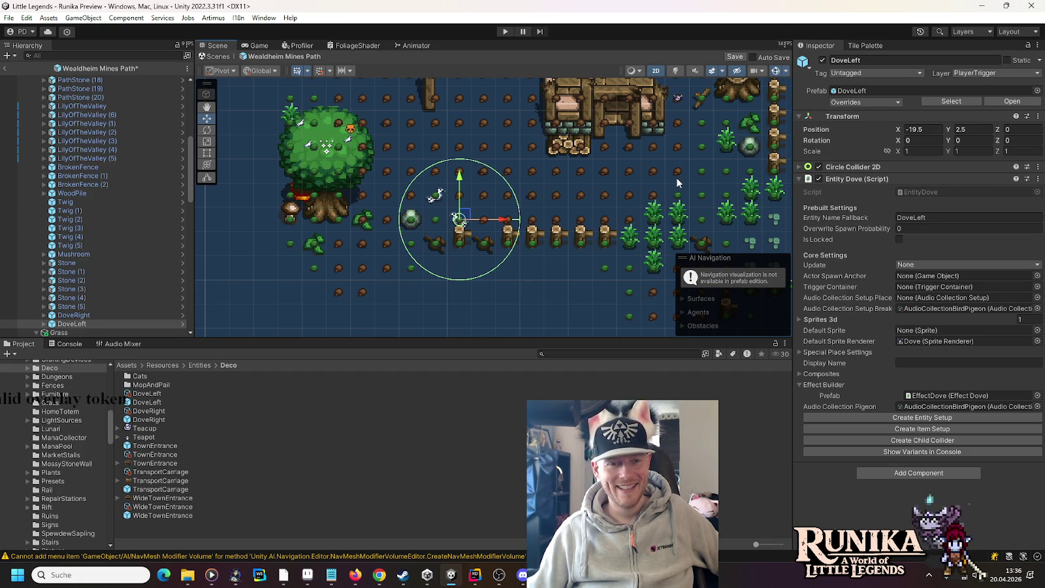
pyautogui.scroll(-3, 615, 140)
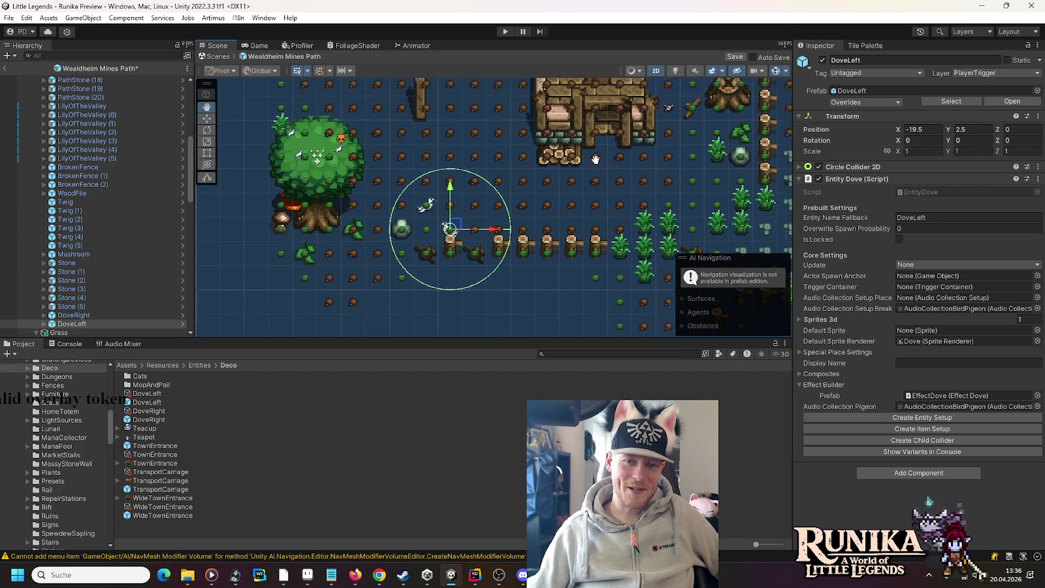
pyautogui.scroll(-1, 562, 247)
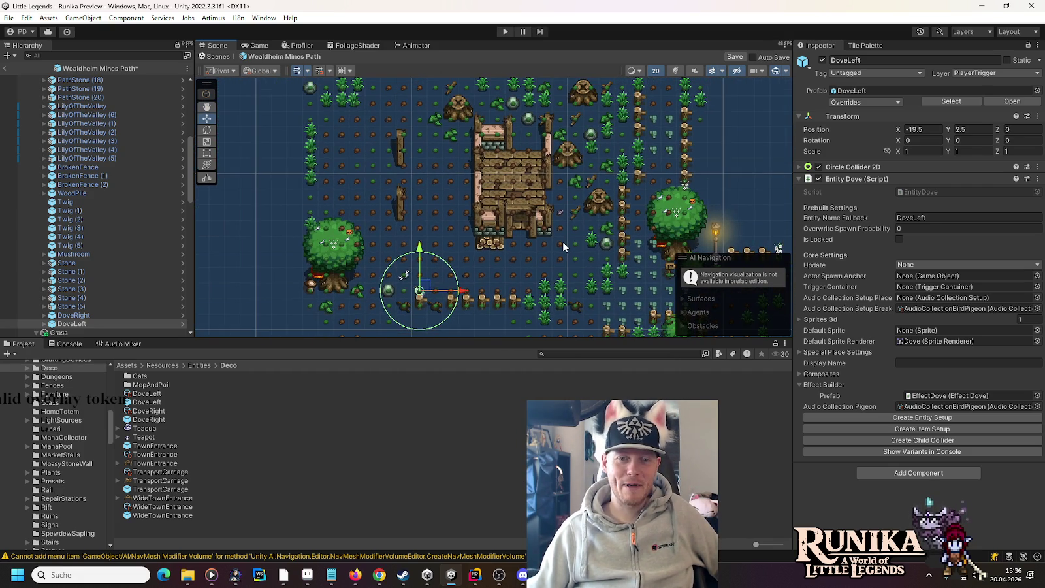
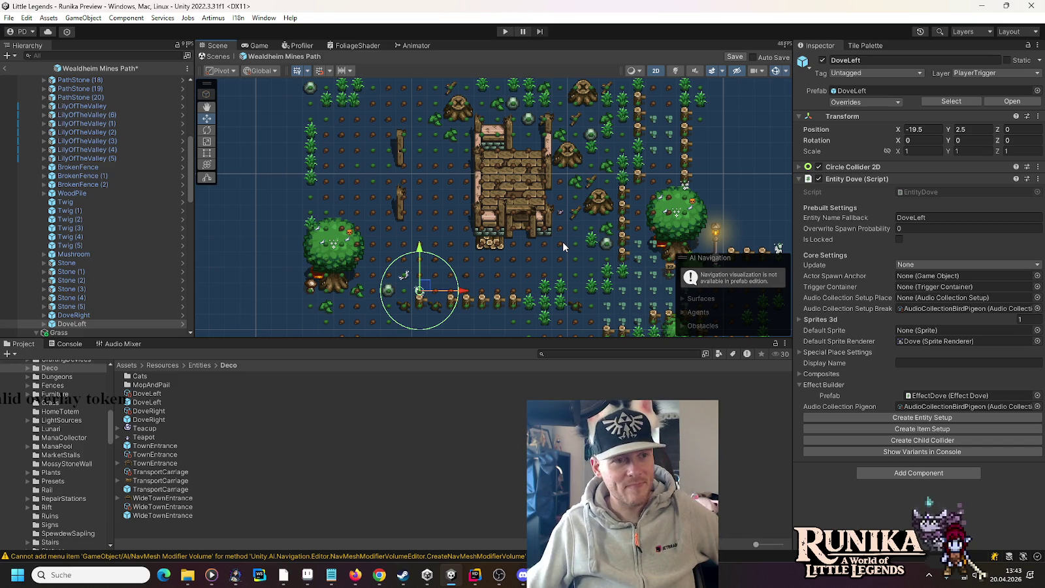
# Reposition SpawnerTerrainDirt (78) and PathStone (19), leaving the dirt spawner at X -24.5.
pyautogui.click(189, 171)
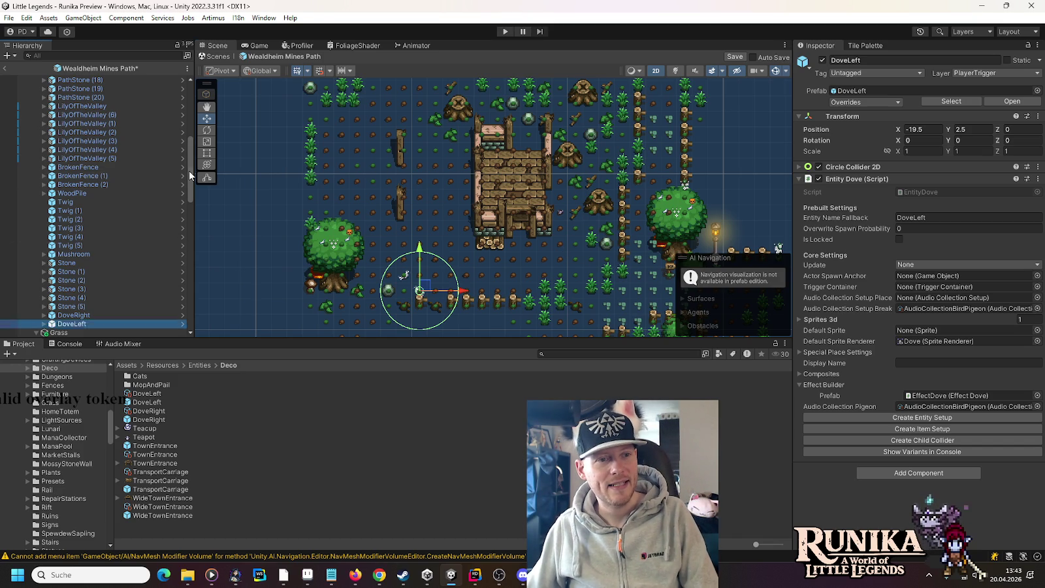
pyautogui.scroll(10, 189, 170)
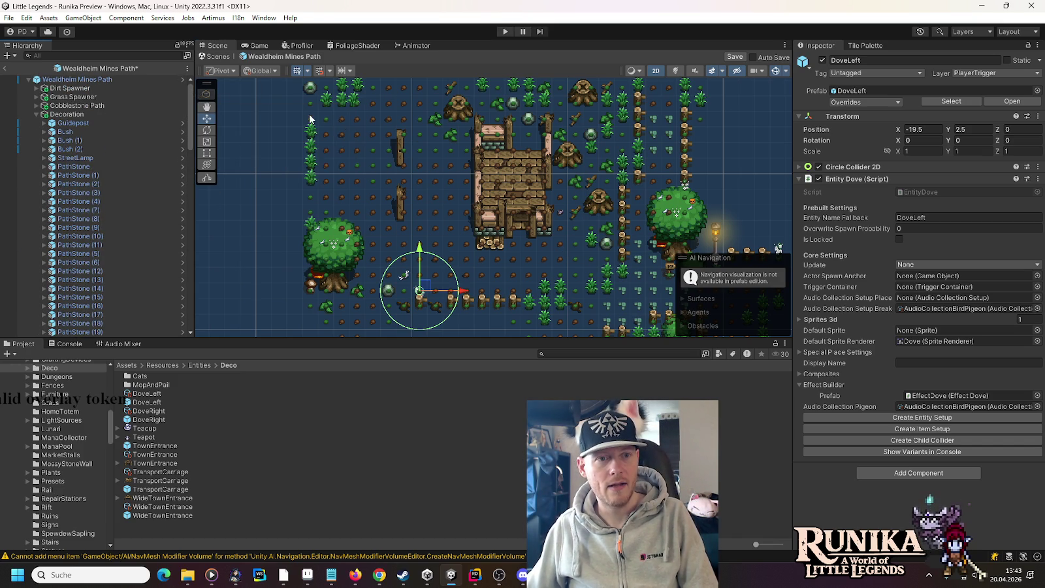
pyautogui.scroll(8, 321, 118)
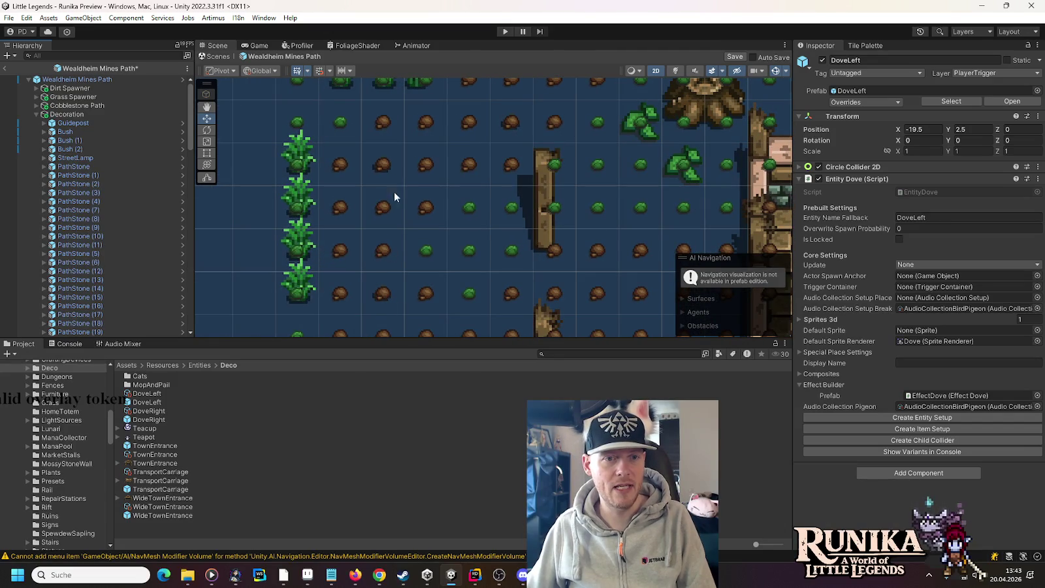
pyautogui.click(385, 165)
pyautogui.moveTo(428, 163); pyautogui.dragTo(298, 160)
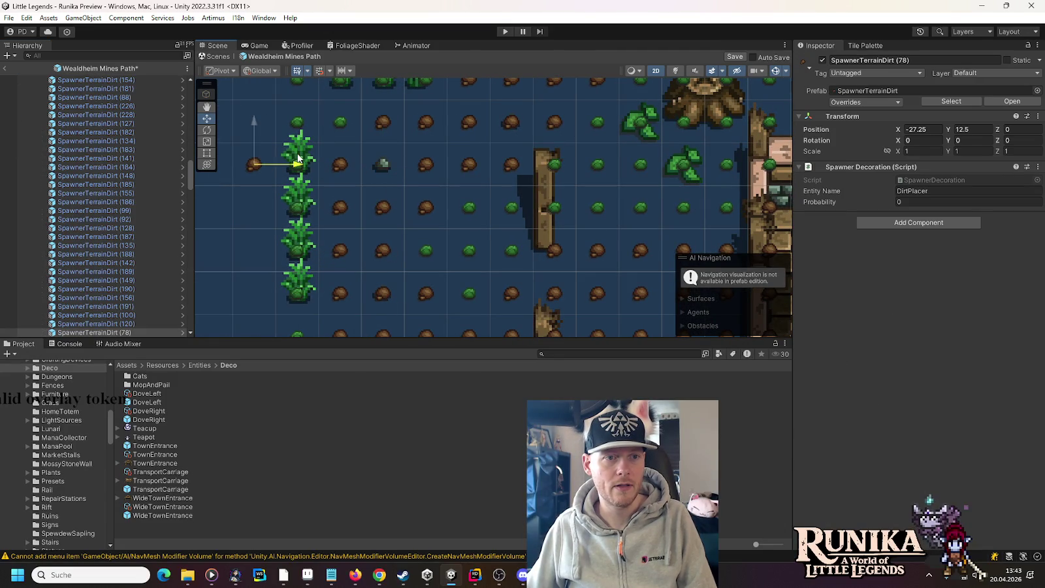
pyautogui.click(384, 165)
pyautogui.moveTo(385, 163); pyautogui.dragTo(439, 256)
pyautogui.click(259, 165)
pyautogui.moveTo(296, 166); pyautogui.dragTo(426, 166)
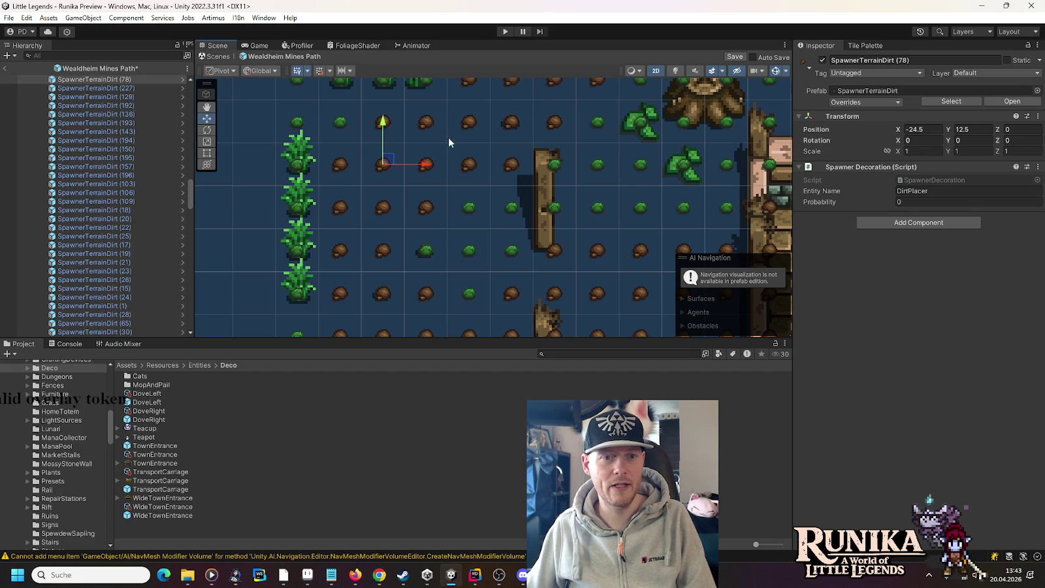
pyautogui.scroll(-4, 431, 250)
pyautogui.click(293, 232)
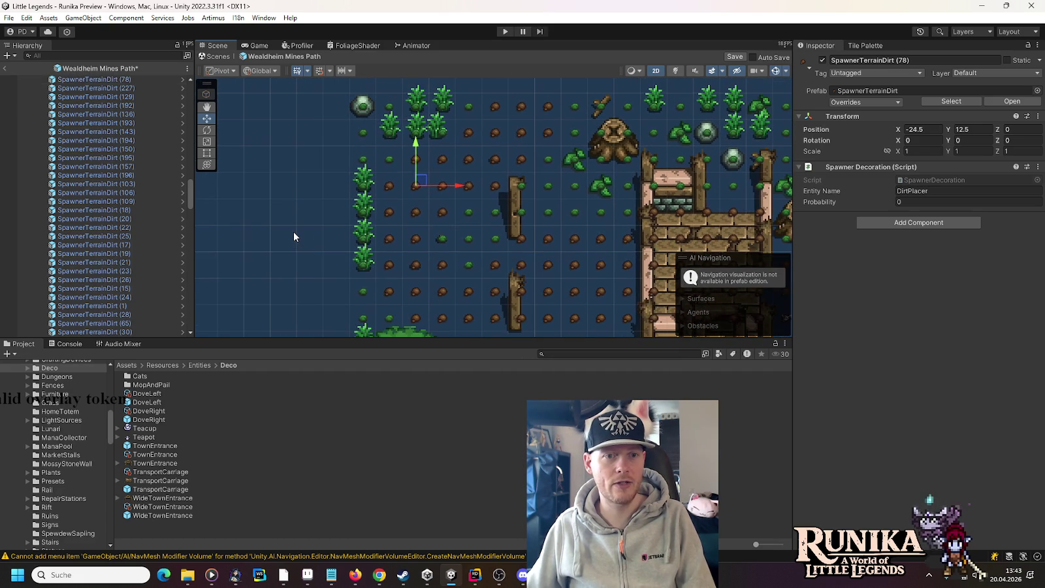
# Save the Wealdheim Mines Path prefab, select its root, and enter Play mode.
pyautogui.hotkey('ctrl', 's')
pyautogui.moveTo(189, 196); pyautogui.dragTo(191, 79)
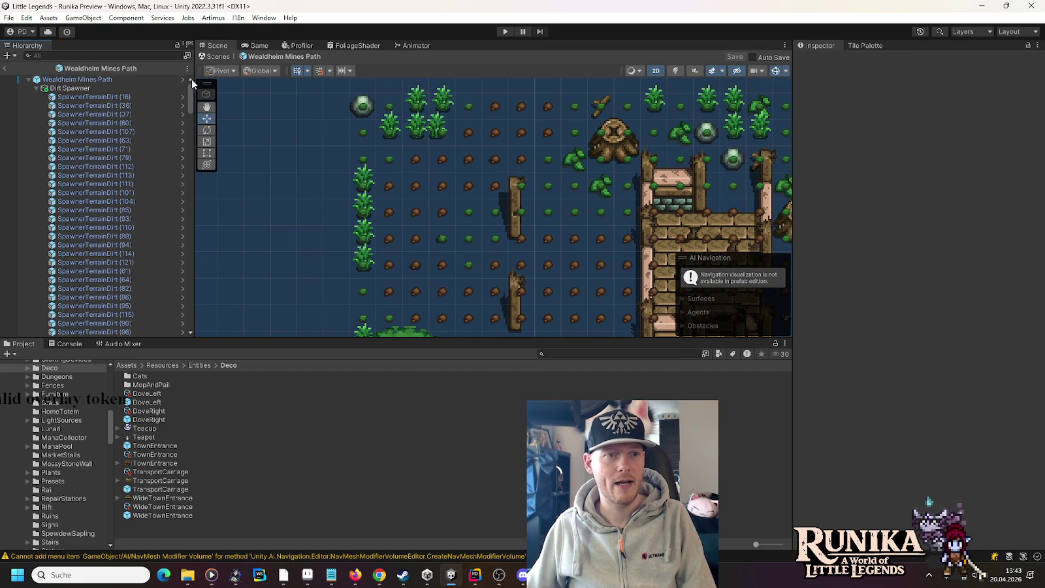
pyautogui.click(103, 79)
pyautogui.click(899, 358)
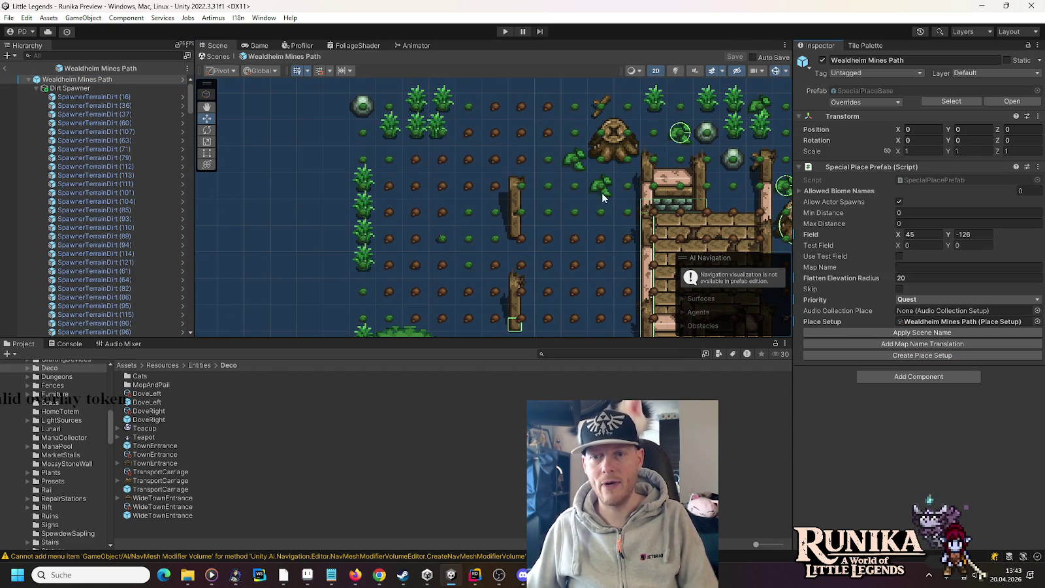
pyautogui.click(505, 31)
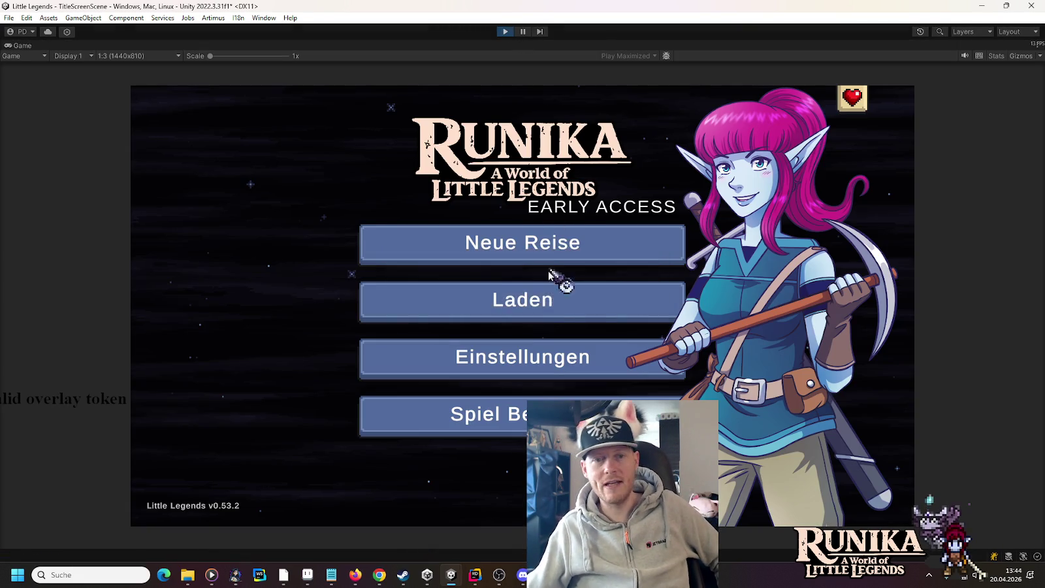
# Load a saved game and walk the character down-right toward the fence and pond.
pyautogui.click(559, 297)
pyautogui.click(450, 271)
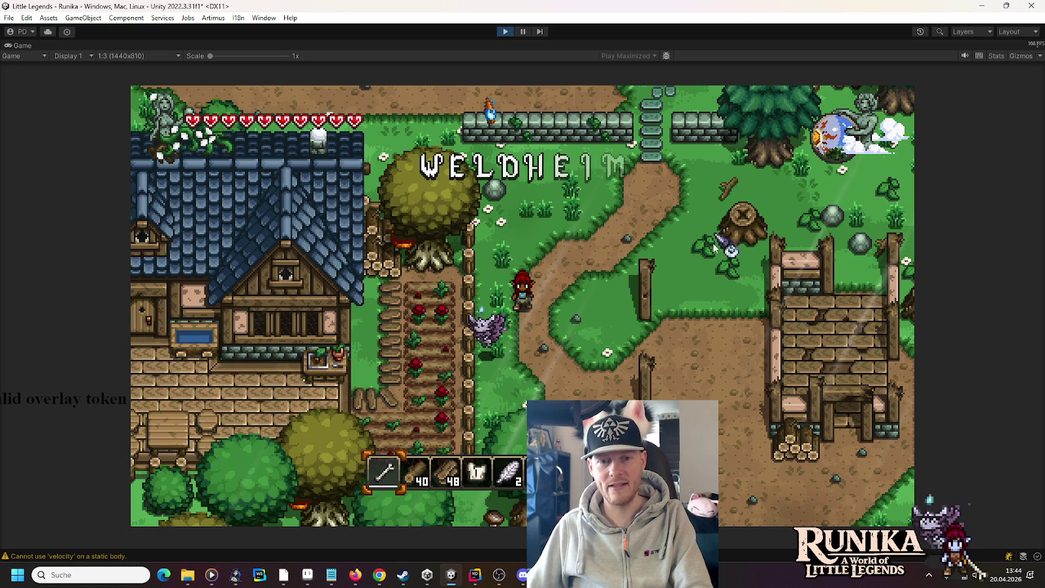
pyautogui.press('s')
pyautogui.press('d')
pyautogui.press('s')
pyautogui.press('d')
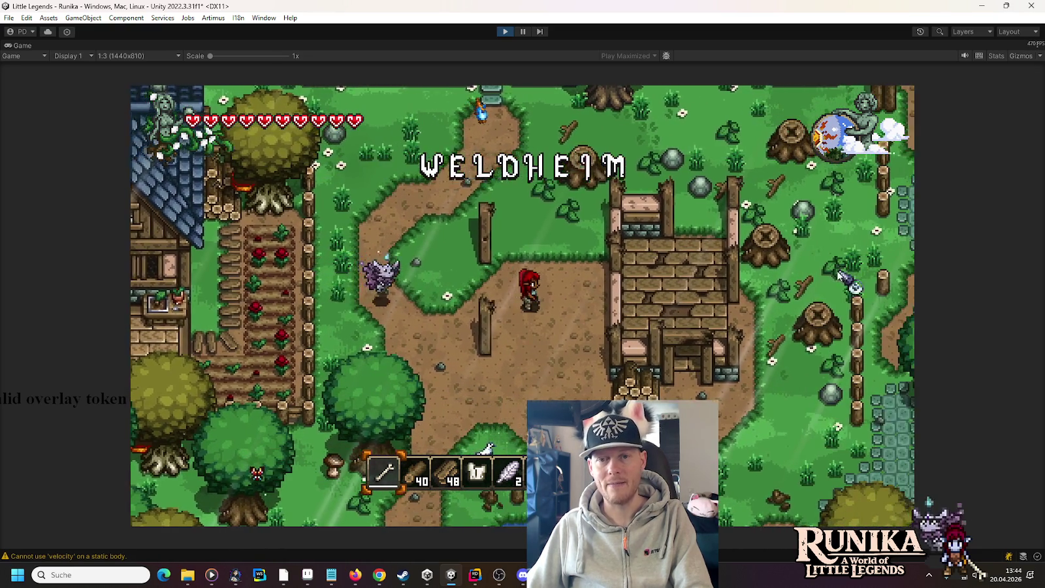
pyautogui.press('s')
pyautogui.press('d')
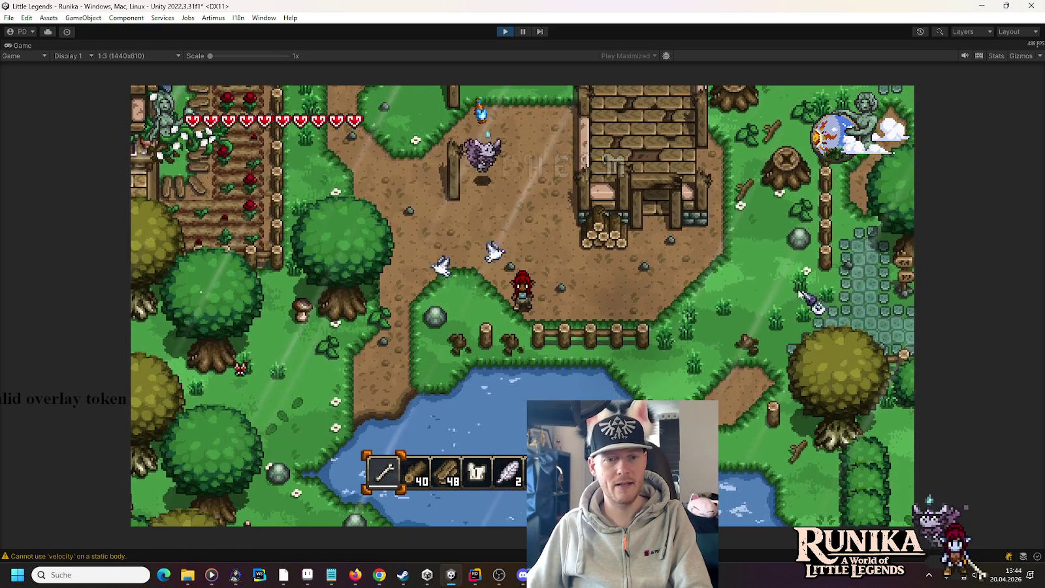
# Walk north past the ruin, then southwest toward the house, and stop Play mode.
pyautogui.press('w')
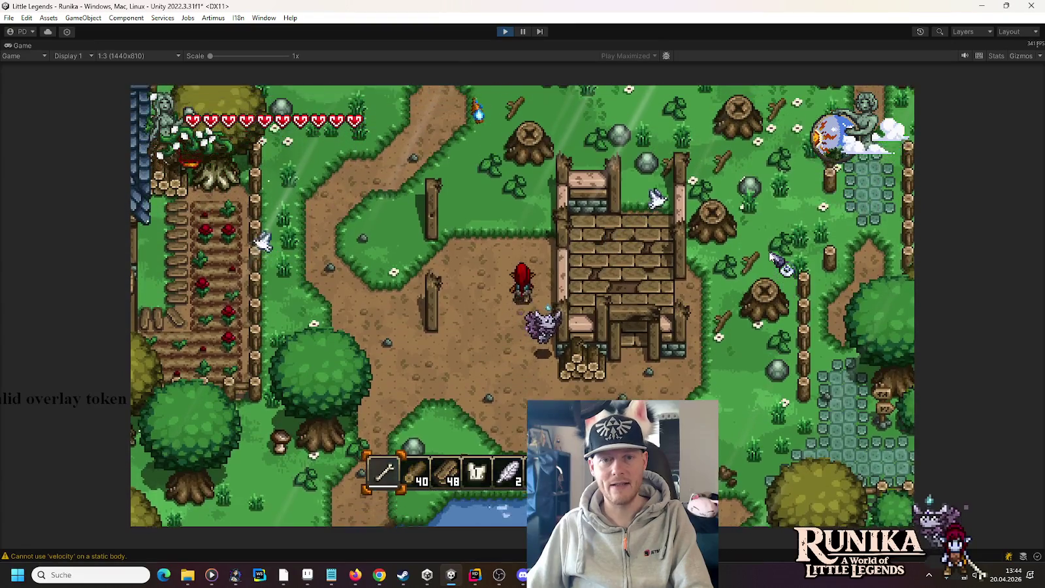
pyautogui.press('w')
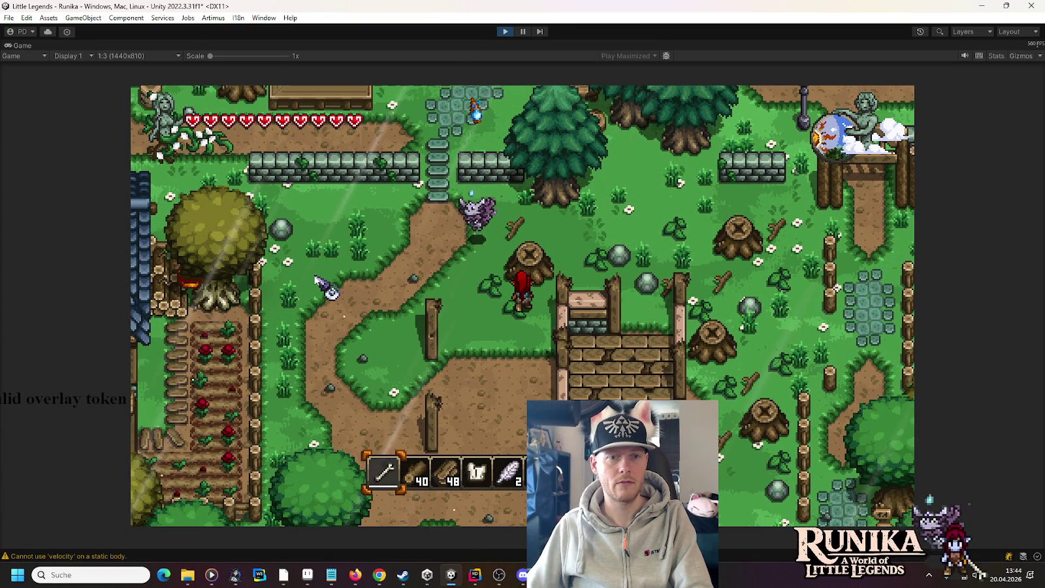
pyautogui.press('s')
pyautogui.press('a')
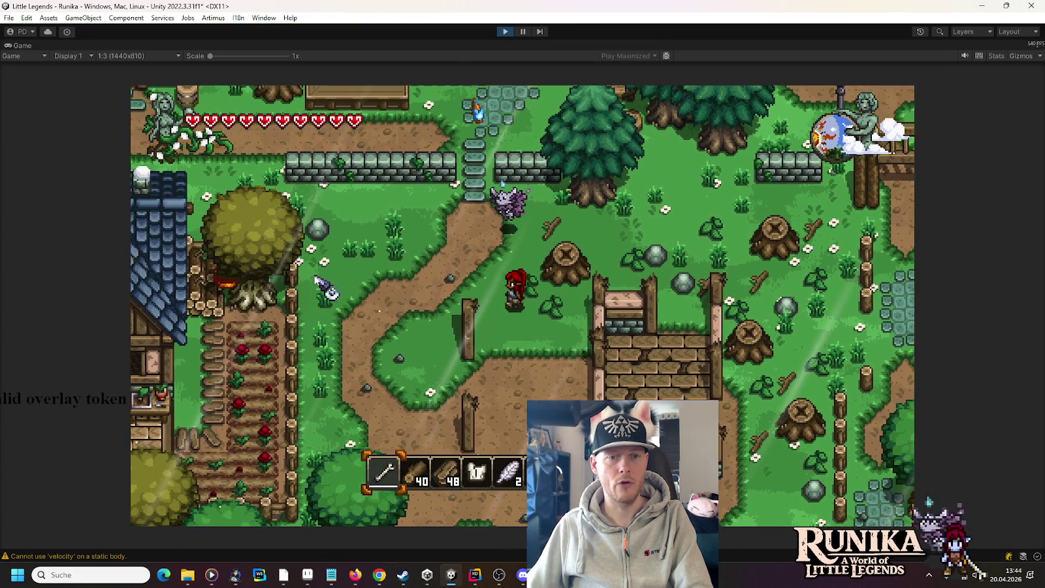
pyautogui.press('d')
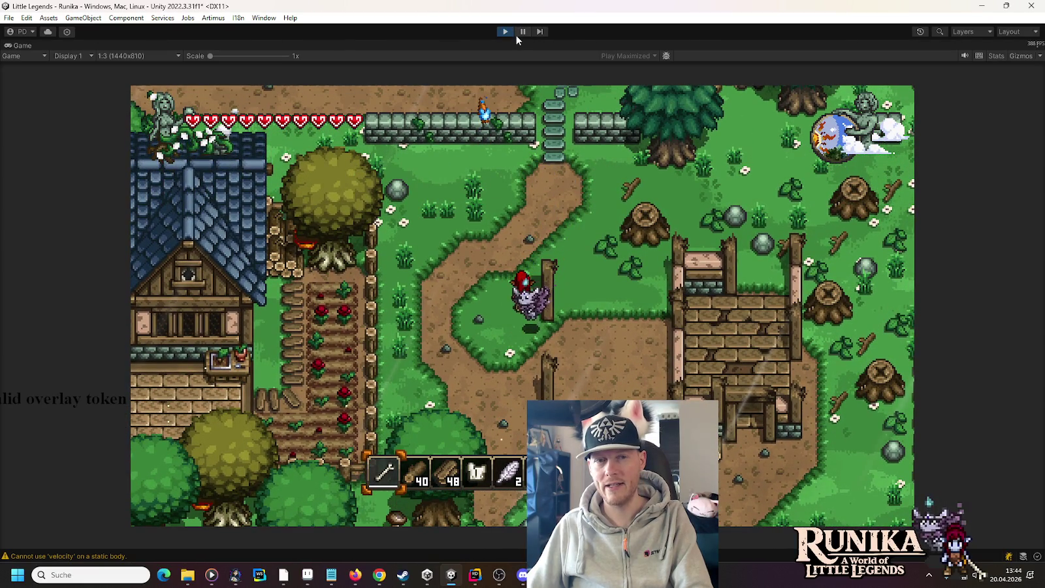
pyautogui.click(505, 32)
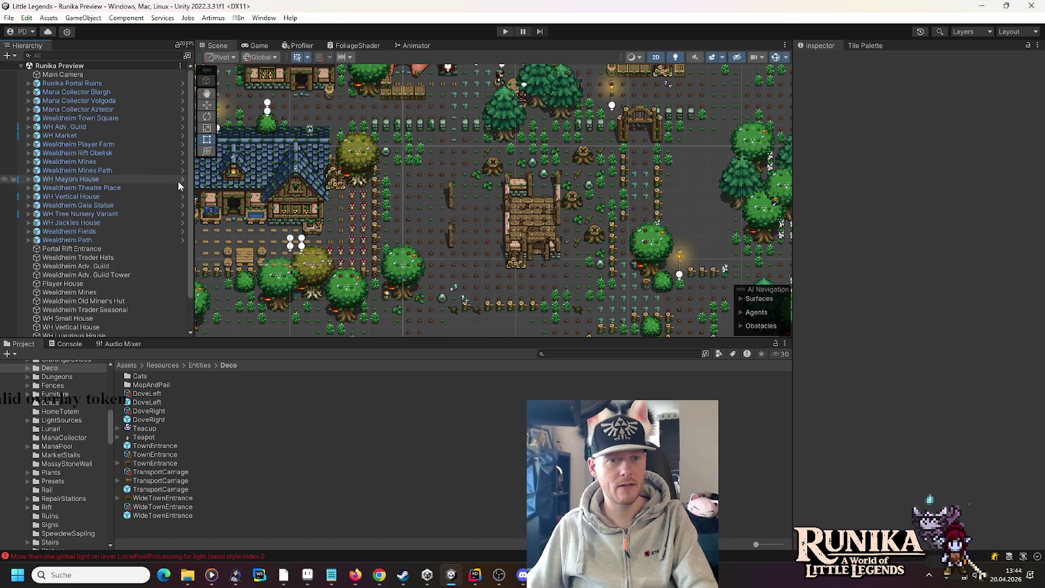
# In the WH Market prefab, move Grass (50) from X -9.5 to X -8.5.
pyautogui.click(444, 122)
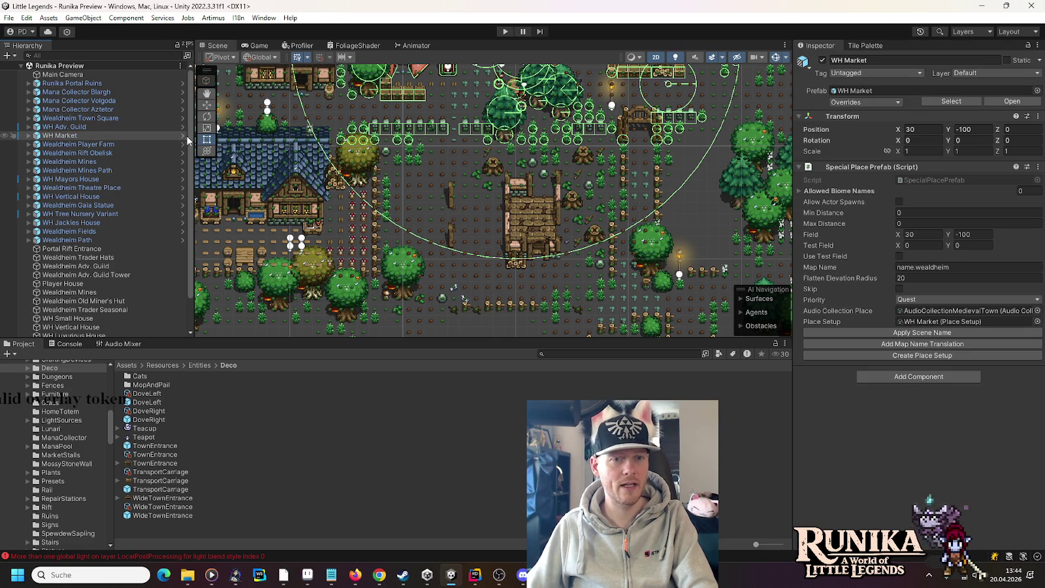
pyautogui.click(183, 135)
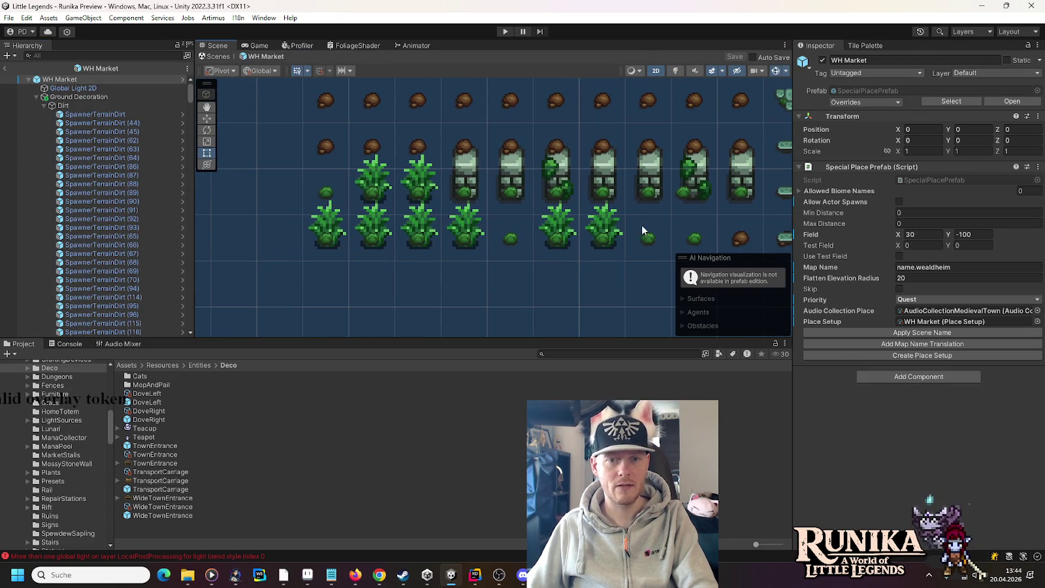
pyautogui.click(600, 225)
pyautogui.press('w')
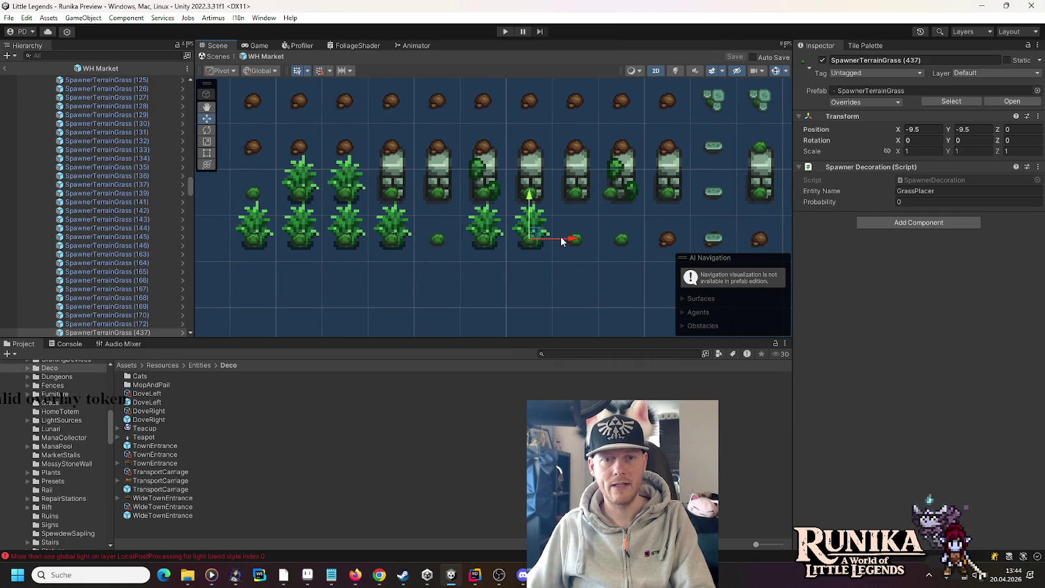
pyautogui.click(536, 261)
pyautogui.click(527, 214)
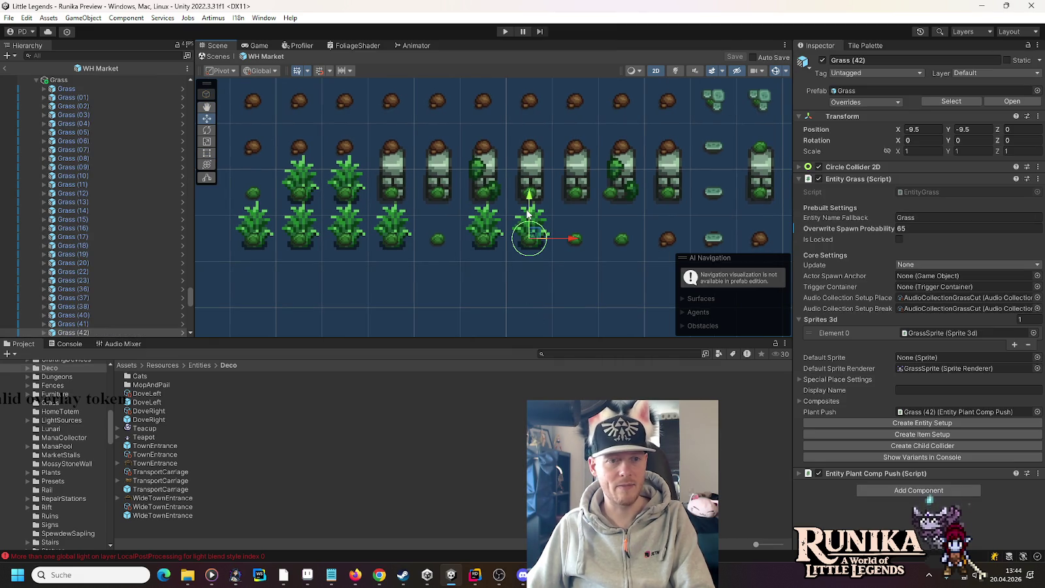
pyautogui.moveTo(572, 240); pyautogui.dragTo(616, 240)
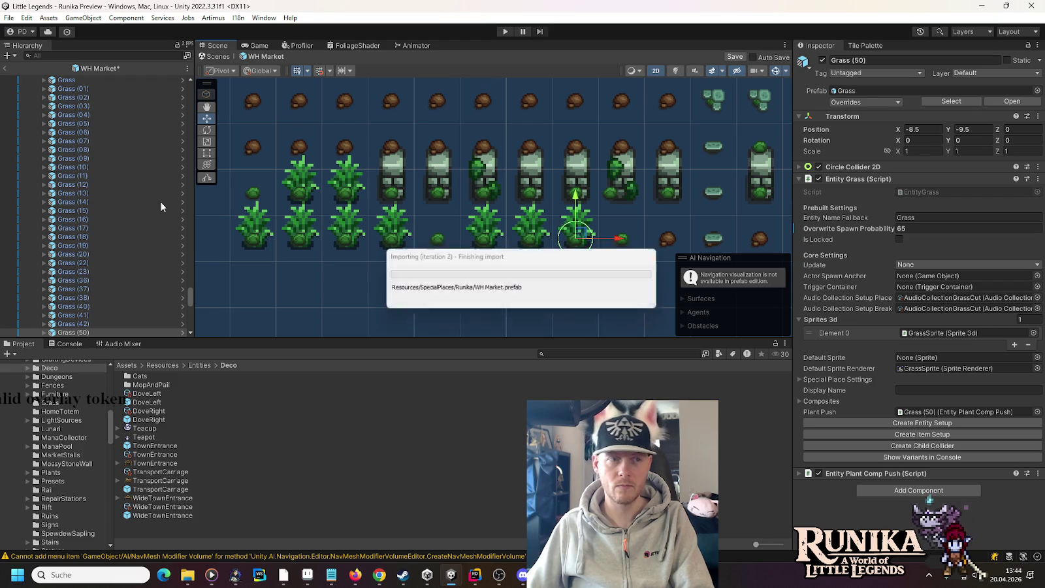
# Select the WH Market root and return to the Runika Preview scene.
pyautogui.moveTo(189, 295)
pyautogui.mouseDown()
pyautogui.moveTo(206, 118)
pyautogui.moveTo(192, 82)
pyautogui.mouseUp()
pyautogui.click(98, 79)
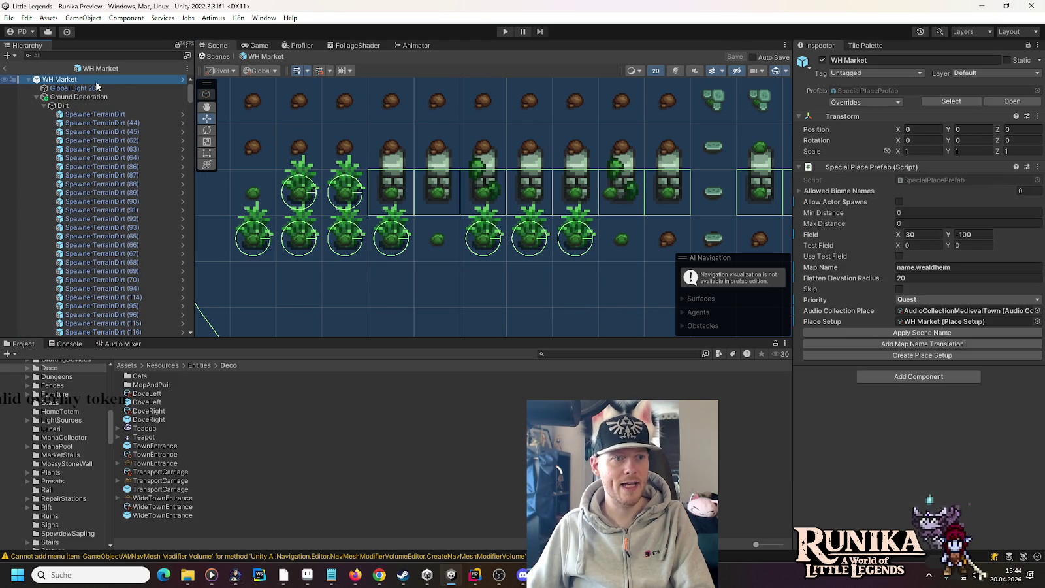
pyautogui.click(5, 68)
pyautogui.scroll(5, 380, 157)
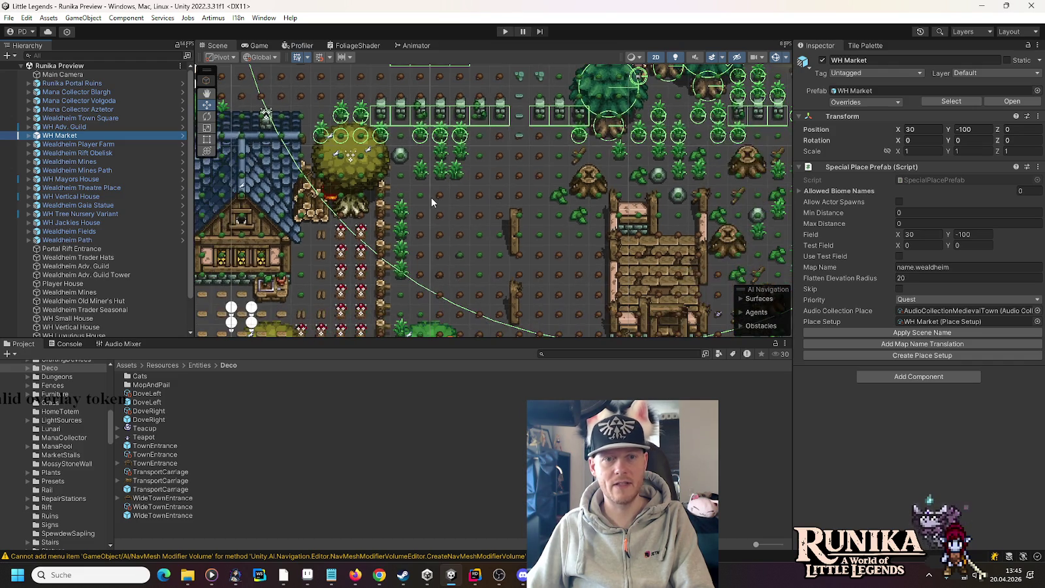
# Pan the Scene view to the WH Market house, then switch to Aseprite.
pyautogui.moveTo(588, 314)
pyautogui.mouseDown()
pyautogui.moveTo(444, 232)
pyautogui.moveTo(419, 232)
pyautogui.moveTo(435, 137)
pyautogui.moveTo(452, 289)
pyautogui.moveTo(445, 261)
pyautogui.mouseUp()
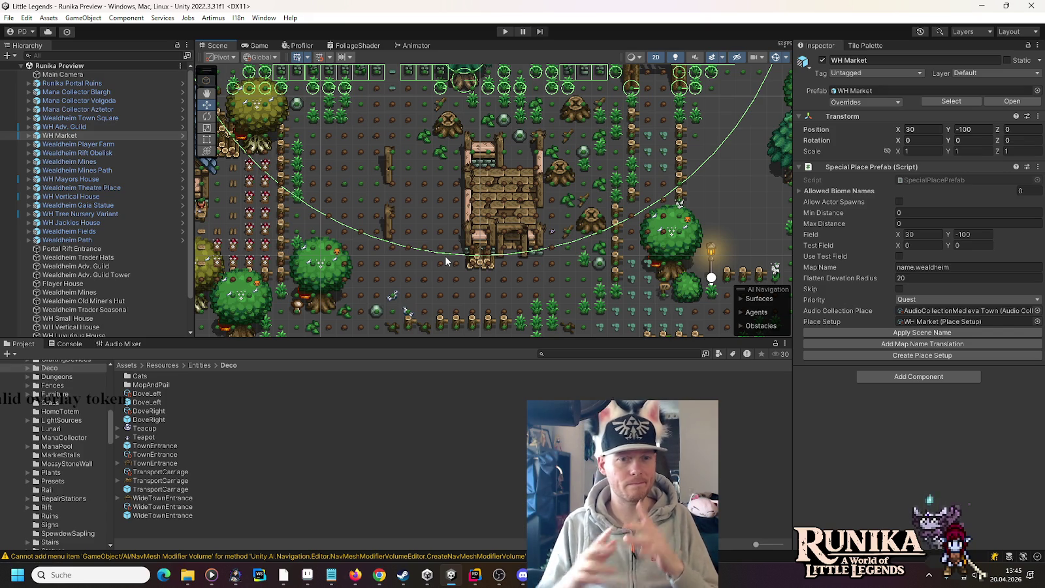
pyautogui.click(307, 575)
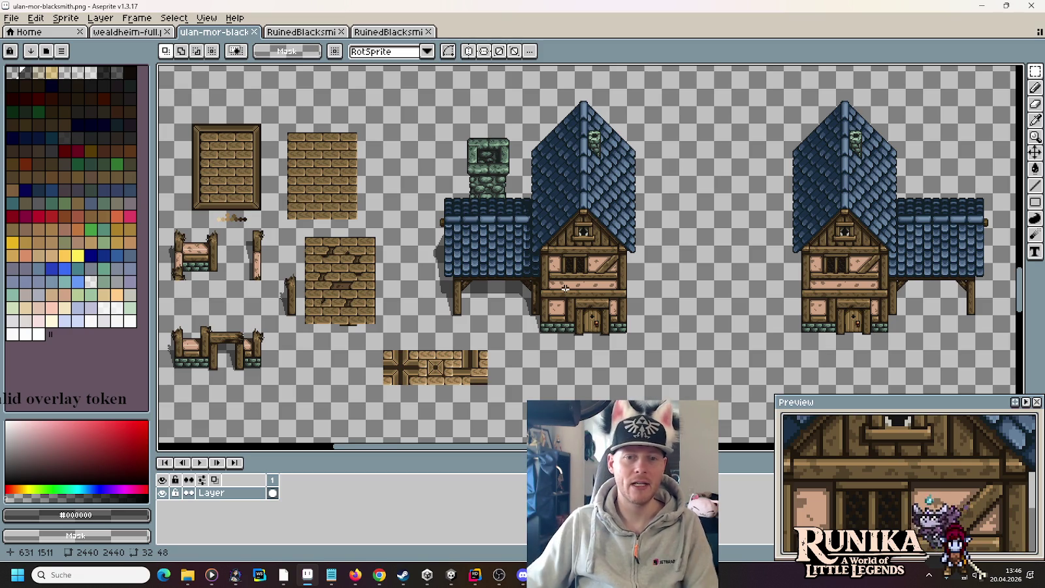
# Copy the left blue-roofed house into a new 208×240 sprite.
pyautogui.scroll(1, 658, 343)
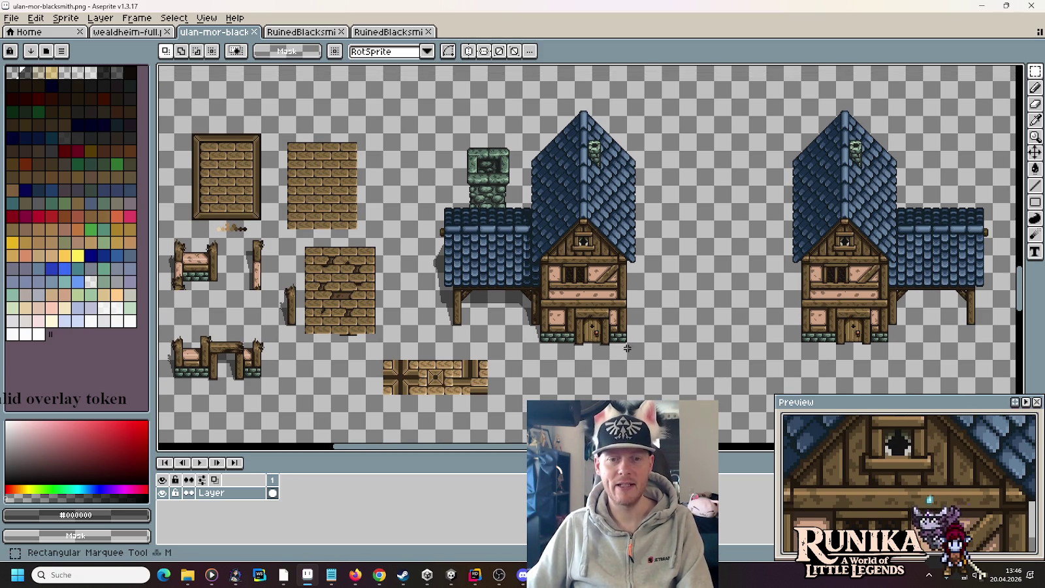
pyautogui.moveTo(643, 359)
pyautogui.mouseDown()
pyautogui.moveTo(574, 105)
pyautogui.moveTo(426, 110)
pyautogui.moveTo(418, 99)
pyautogui.mouseUp()
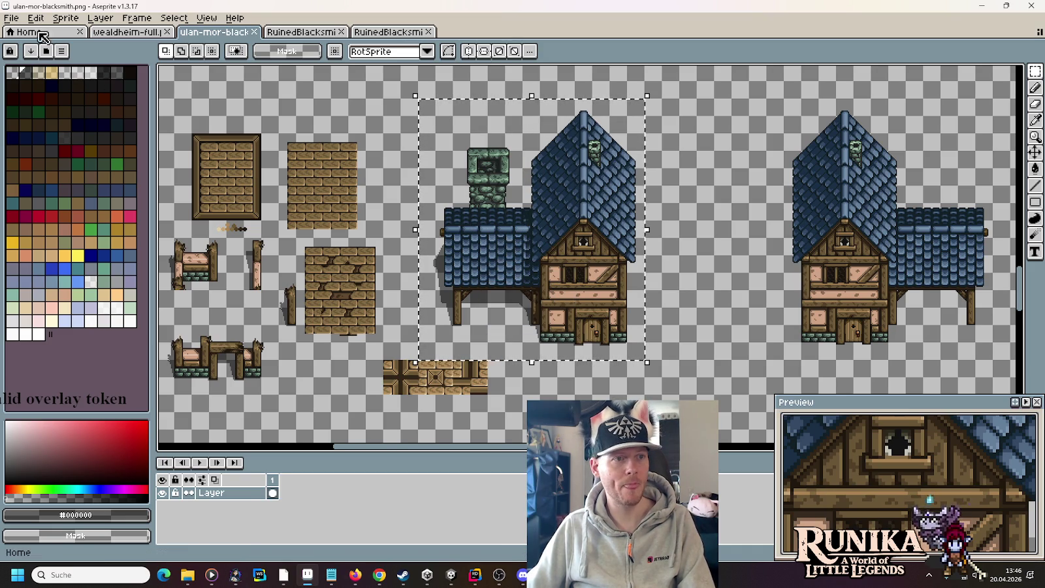
pyautogui.click(11, 18)
pyautogui.click(25, 32)
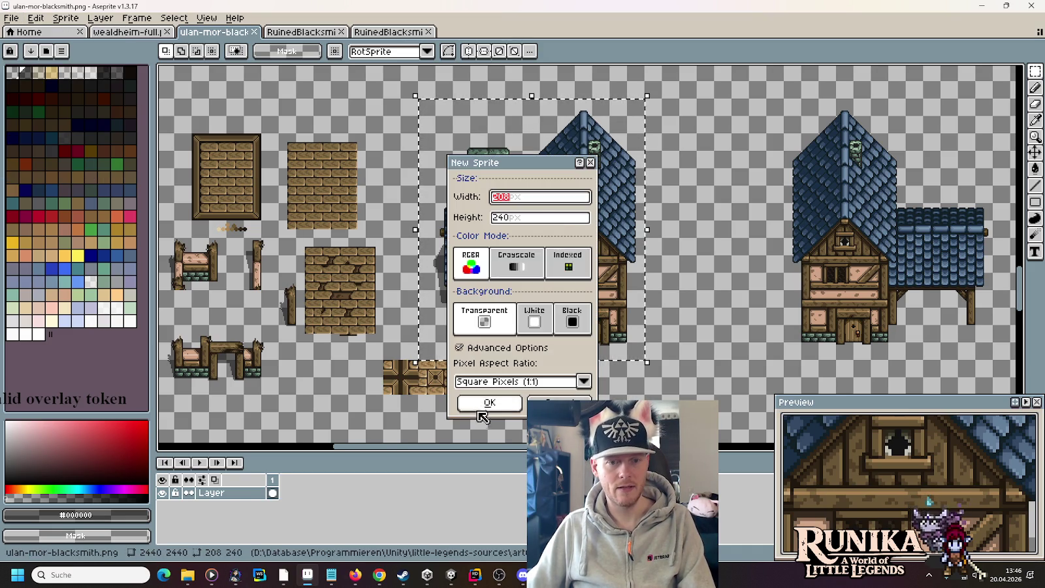
pyautogui.click(475, 406)
pyautogui.hotkey('ctrl', 'v')
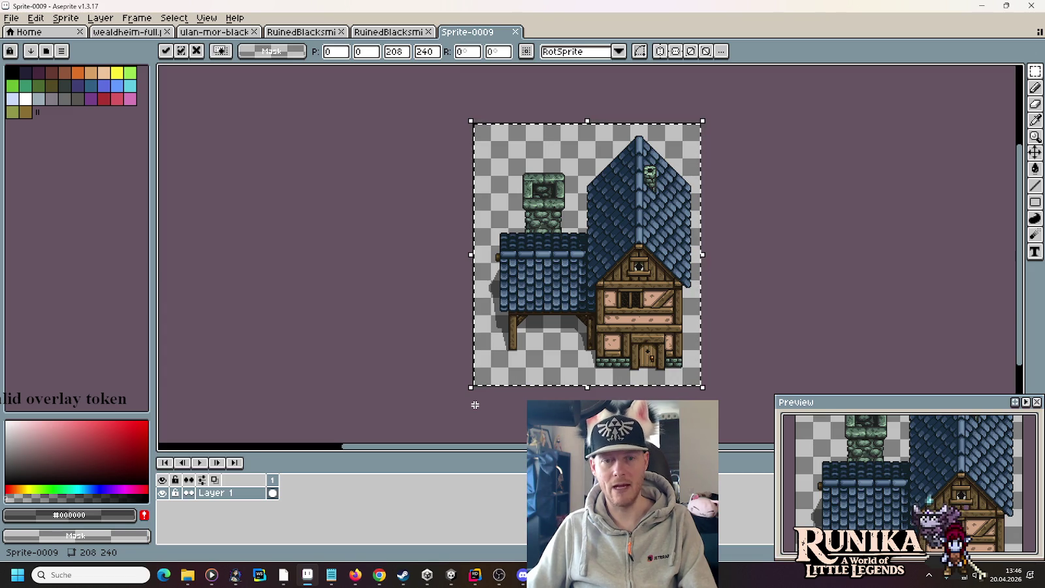
# Save the new sprite as Blacksmith.png.
pyautogui.hotkey('ctrl', 's')
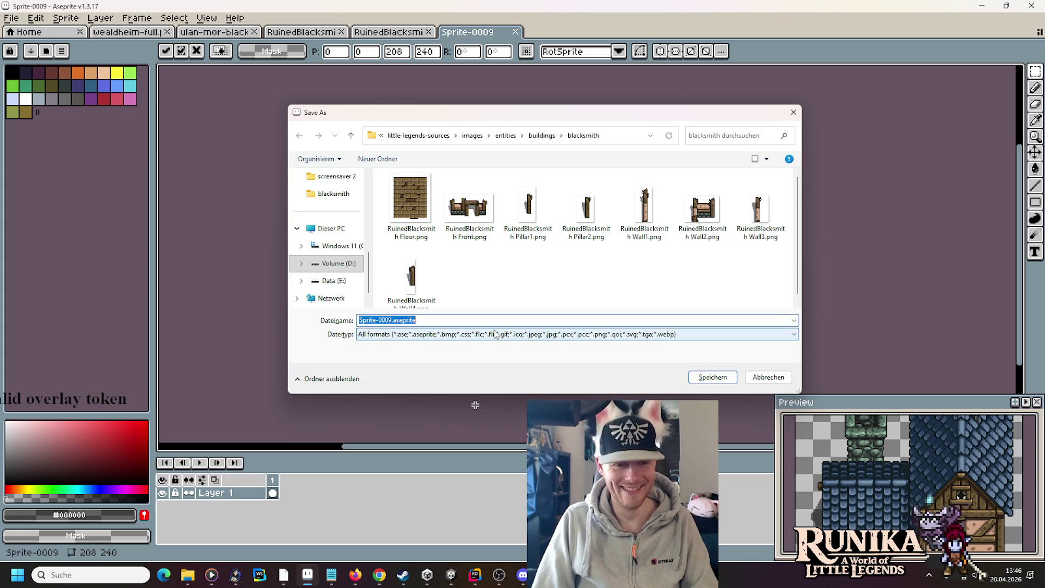
pyautogui.write('Blacksmith')
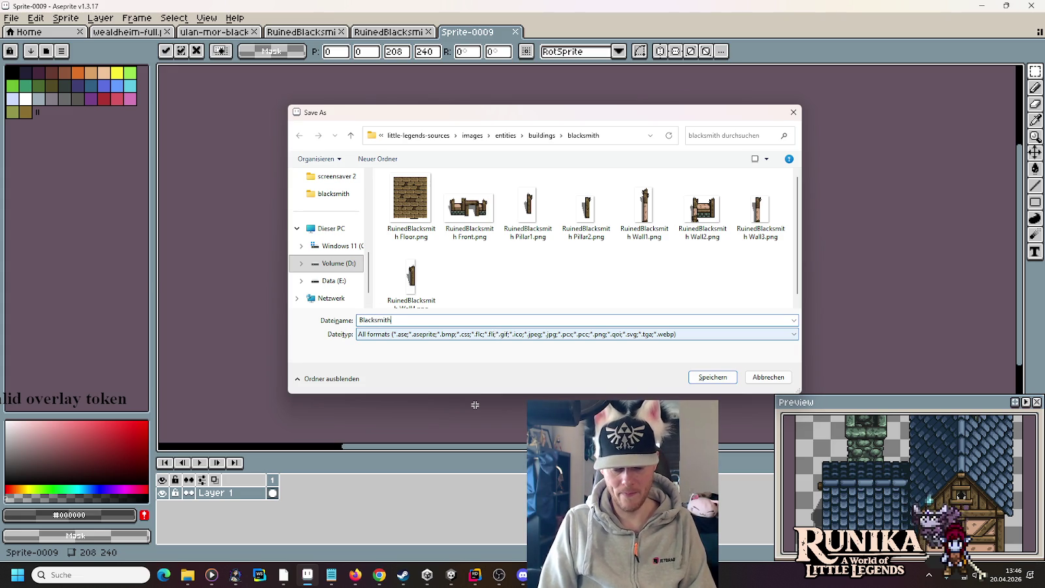
pyautogui.write('.png')
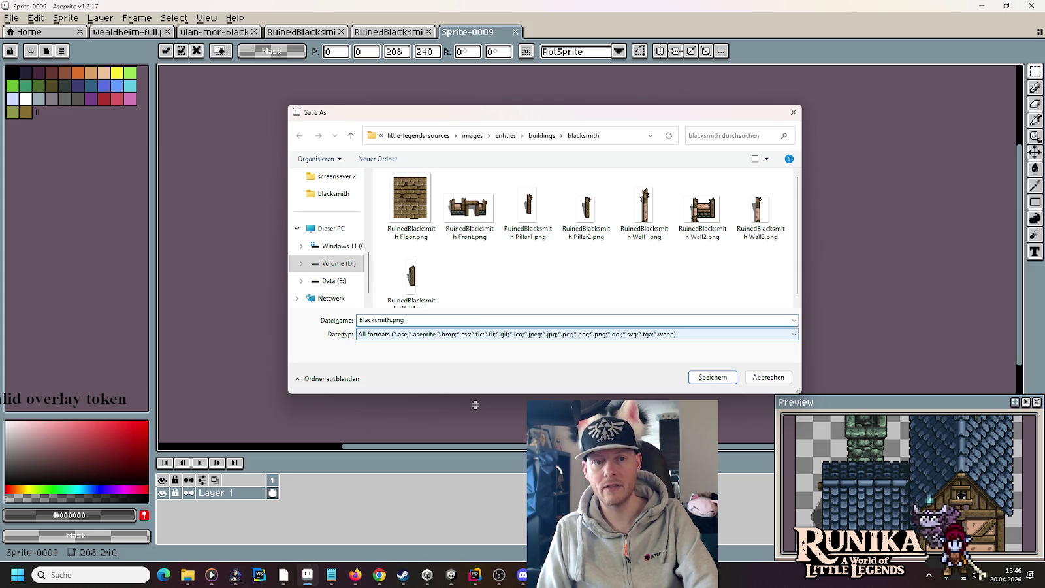
pyautogui.press('Return')
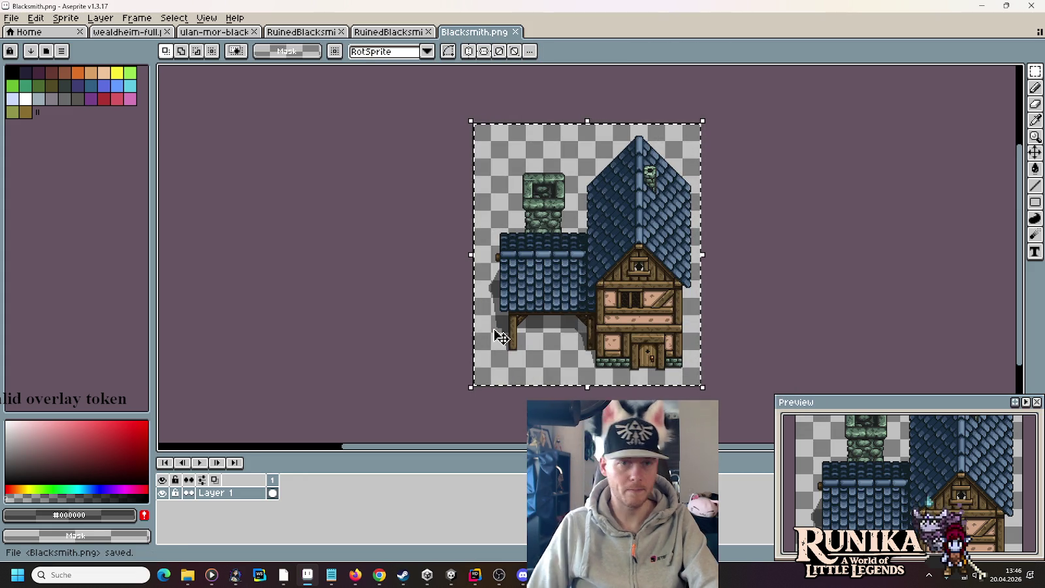
# Bring forward the Wealdheim Blacksmith resources folder holding Blacksmith.png, then return to Unity.
pyautogui.moveTo(185, 580)
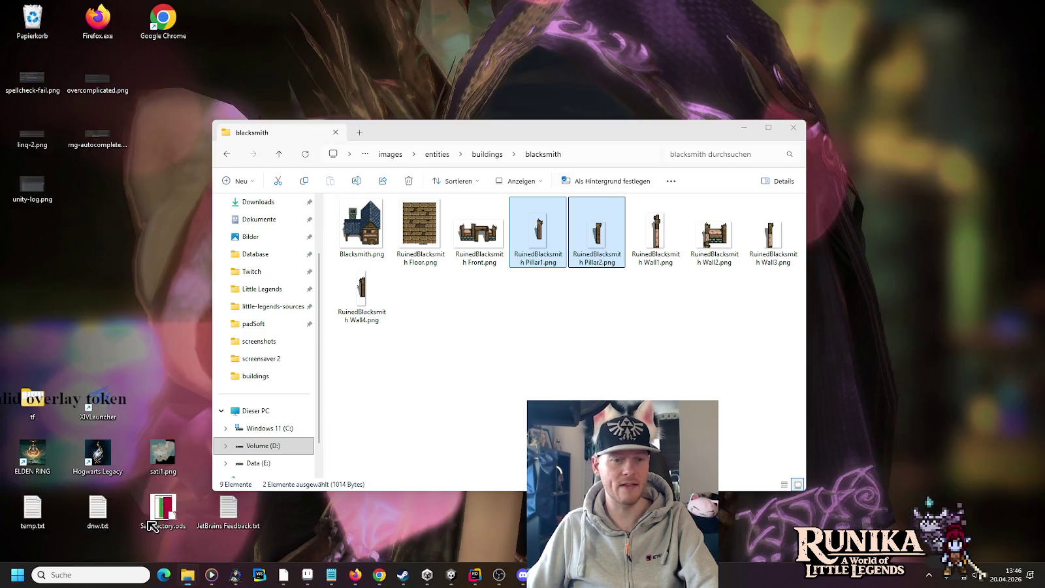
pyautogui.click(163, 526)
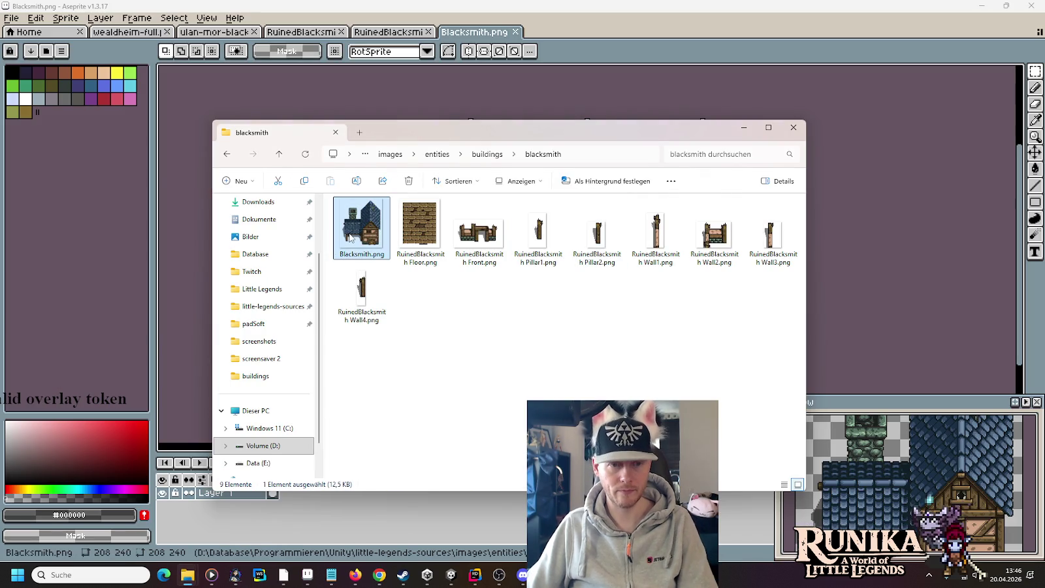
pyautogui.click(187, 574)
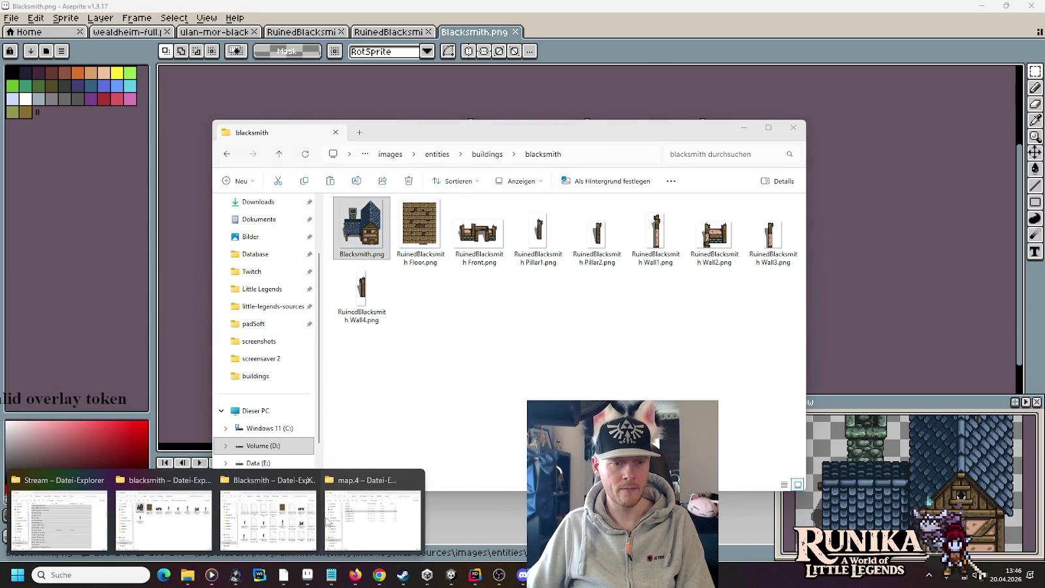
pyautogui.click(385, 520)
pyautogui.click(187, 575)
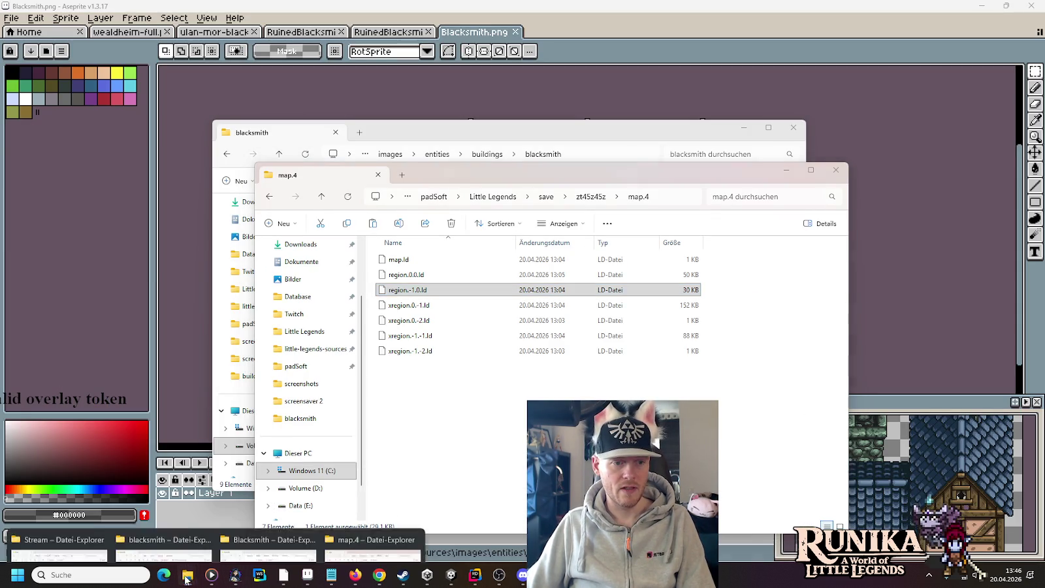
pyautogui.click(300, 516)
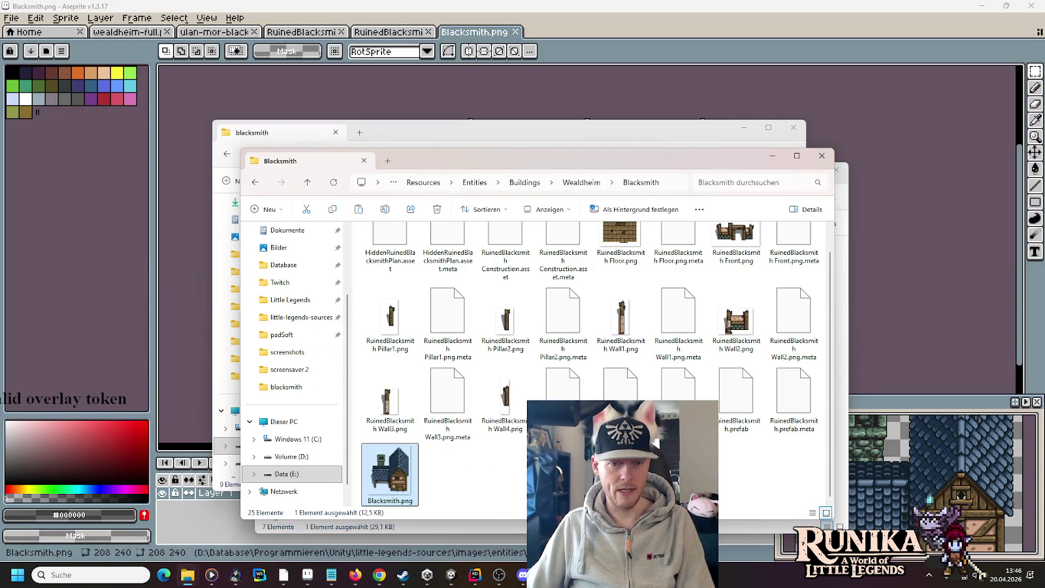
pyautogui.click(451, 575)
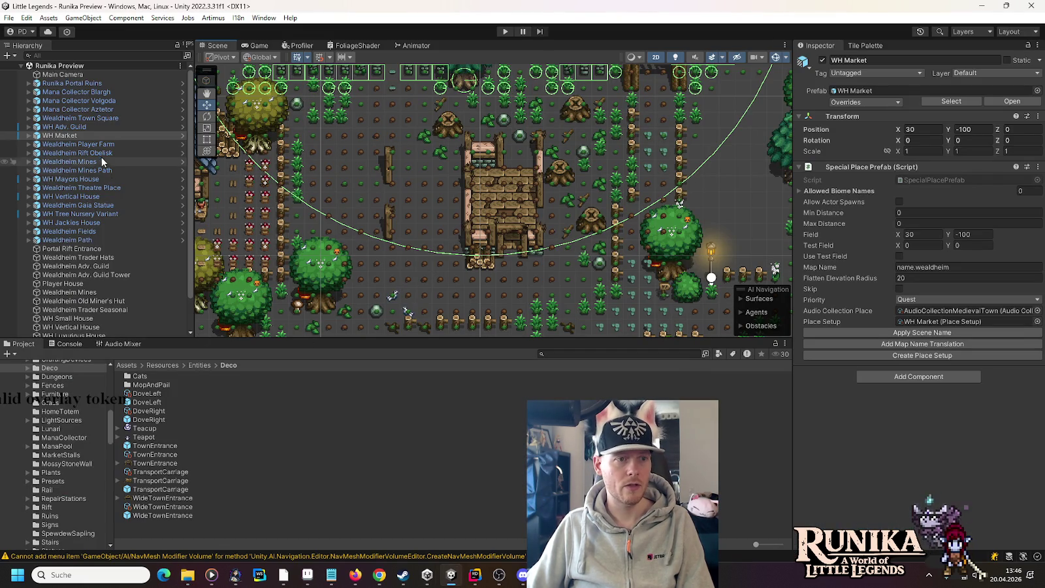
# Briefly open the WH Market prefab, collapse Ground Decoration, and leave it.
pyautogui.click(178, 136)
pyautogui.click(182, 135)
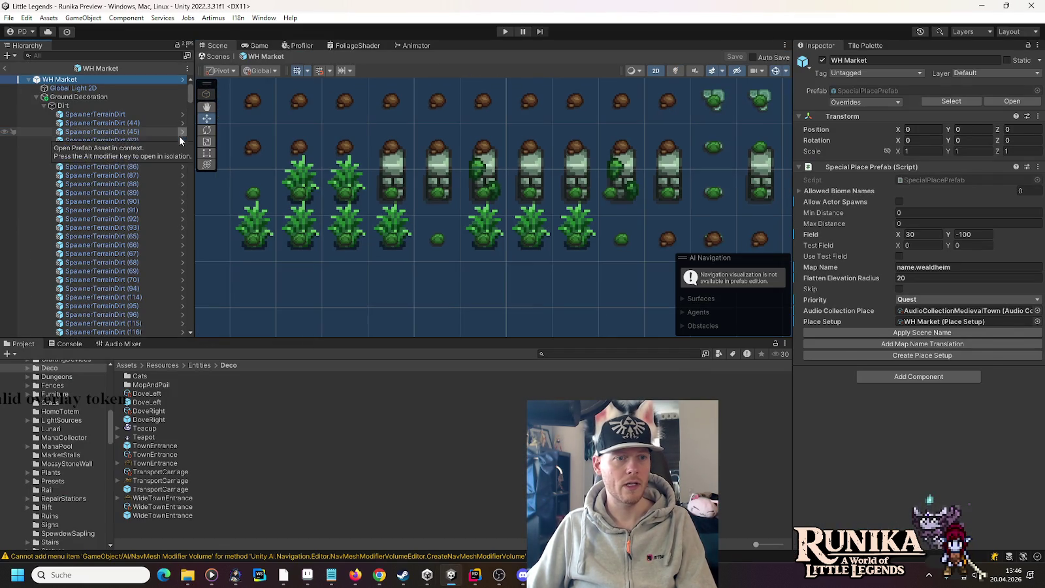
pyautogui.click(36, 98)
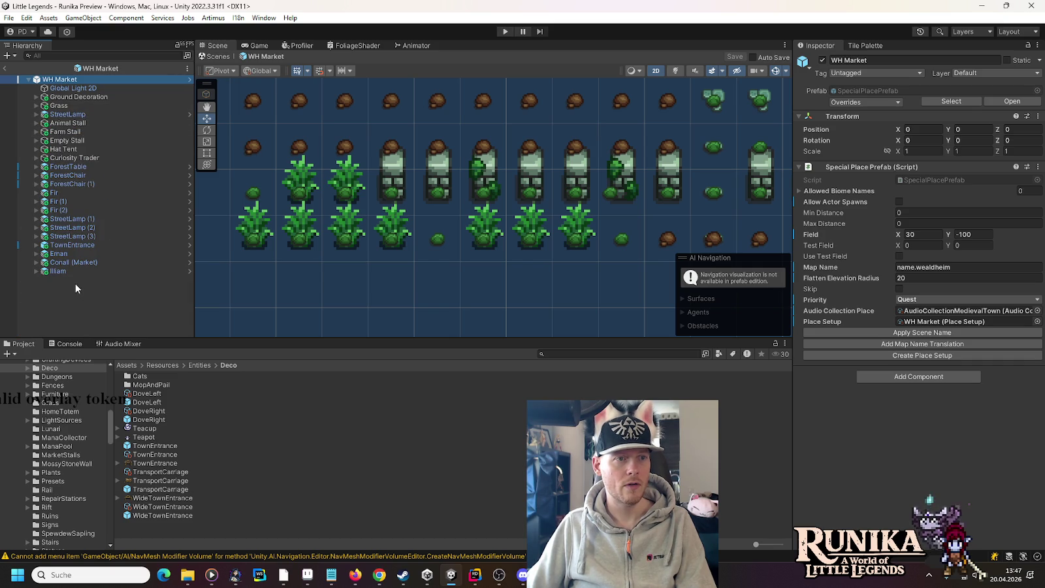
pyautogui.click(5, 68)
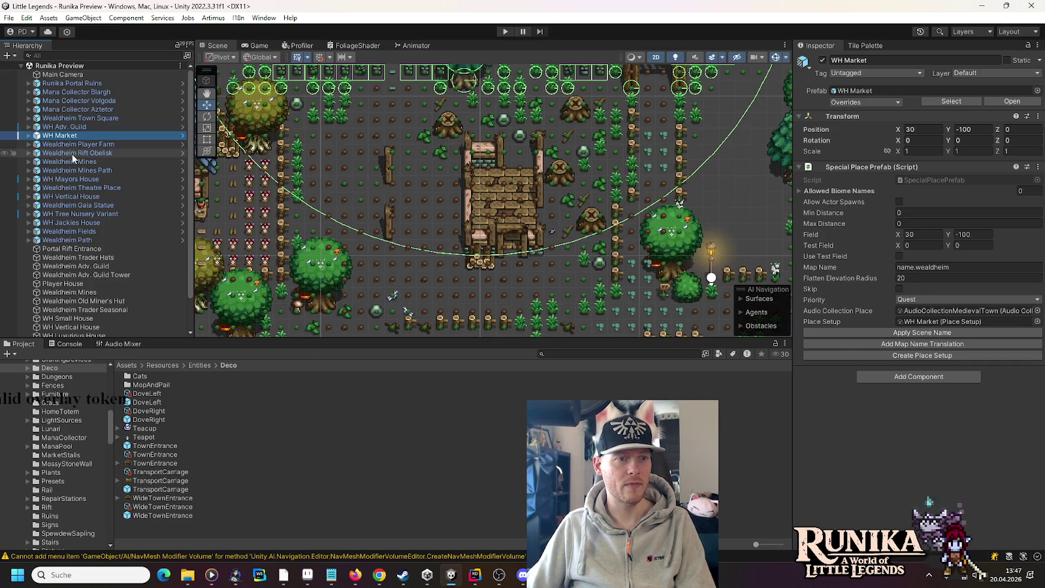
# In Wealdheim Mines Path, select RuinedBlacksmith and ping its prefab in the Project window.
pyautogui.click(182, 170)
pyautogui.click(35, 89)
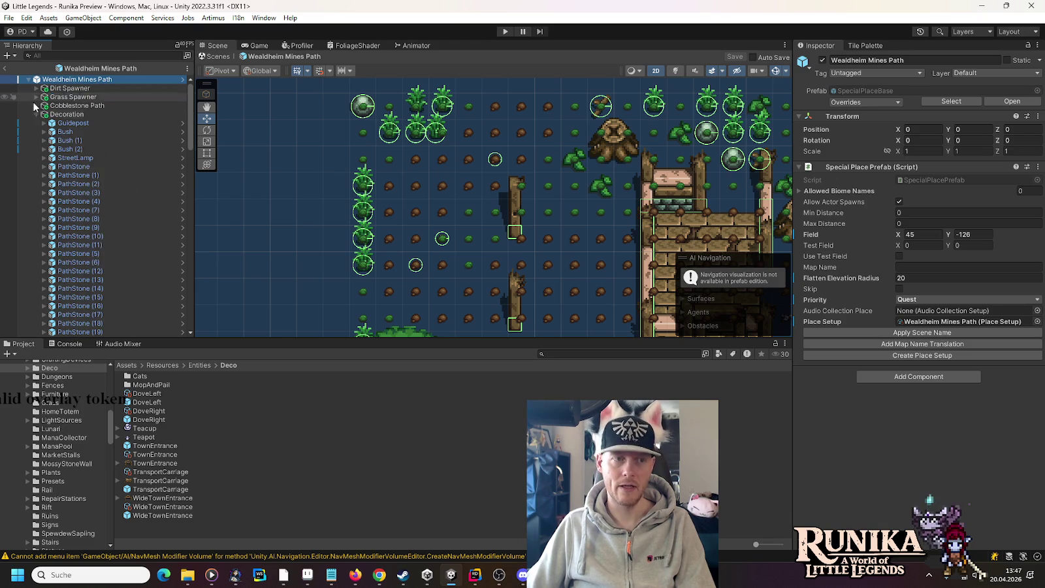
pyautogui.click(75, 148)
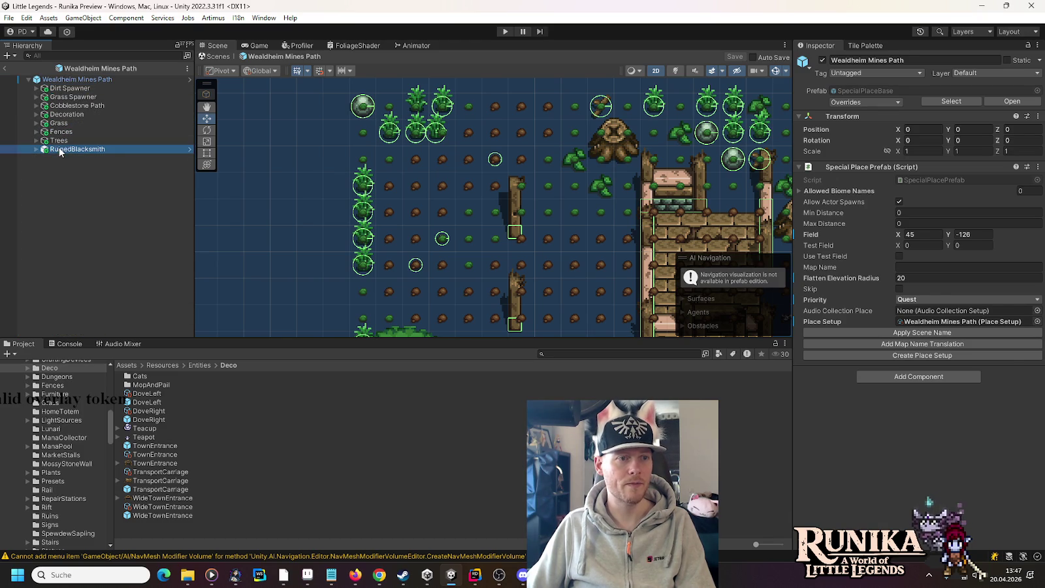
pyautogui.click(865, 91)
pyautogui.click(163, 491)
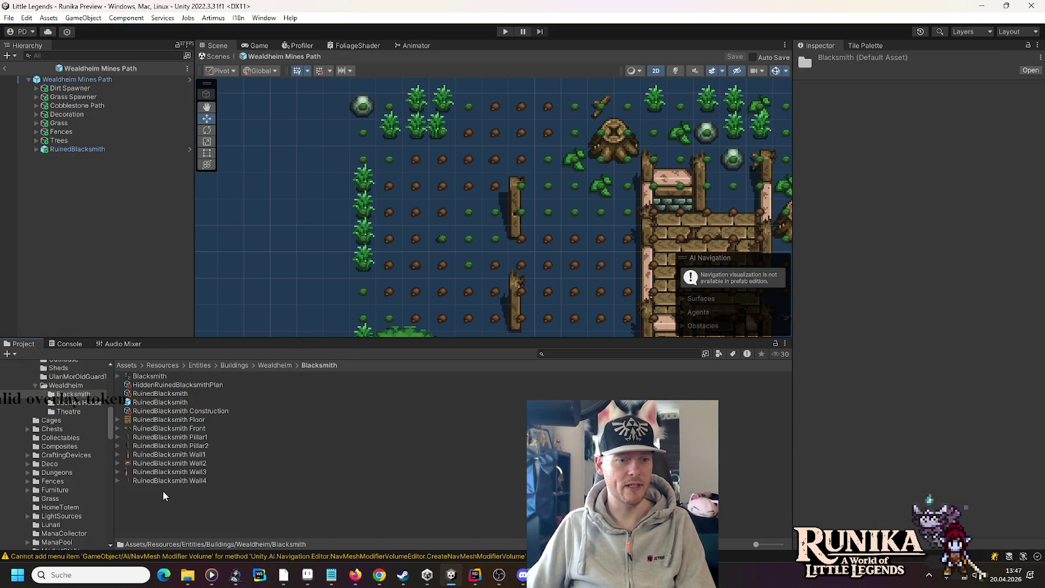
# Select the Blacksmith folder and try the Artimus default entity command.
pyautogui.rightClick(163, 490)
pyautogui.moveTo(220, 178)
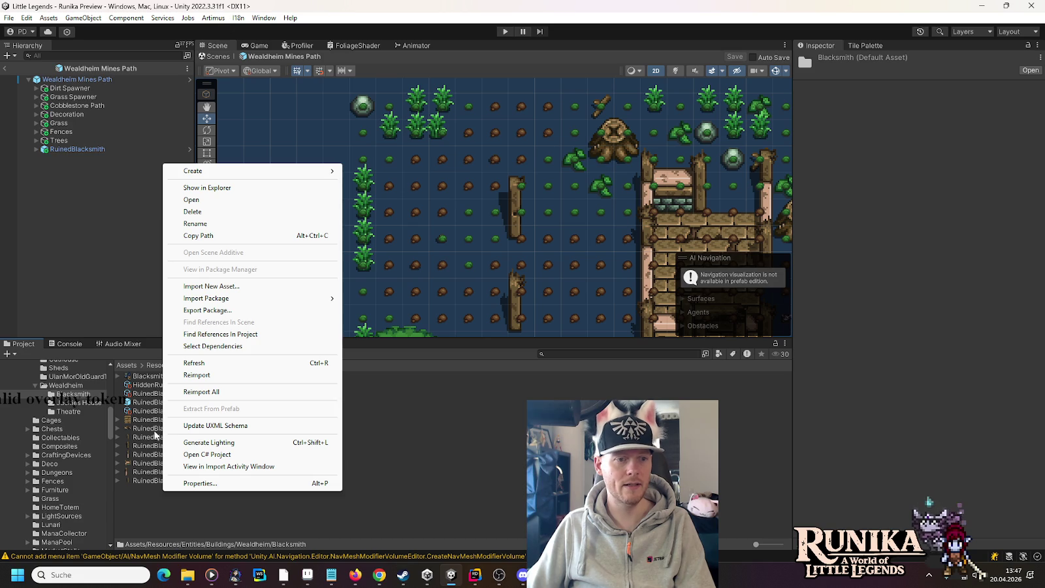
pyautogui.click(145, 506)
pyautogui.click(85, 398)
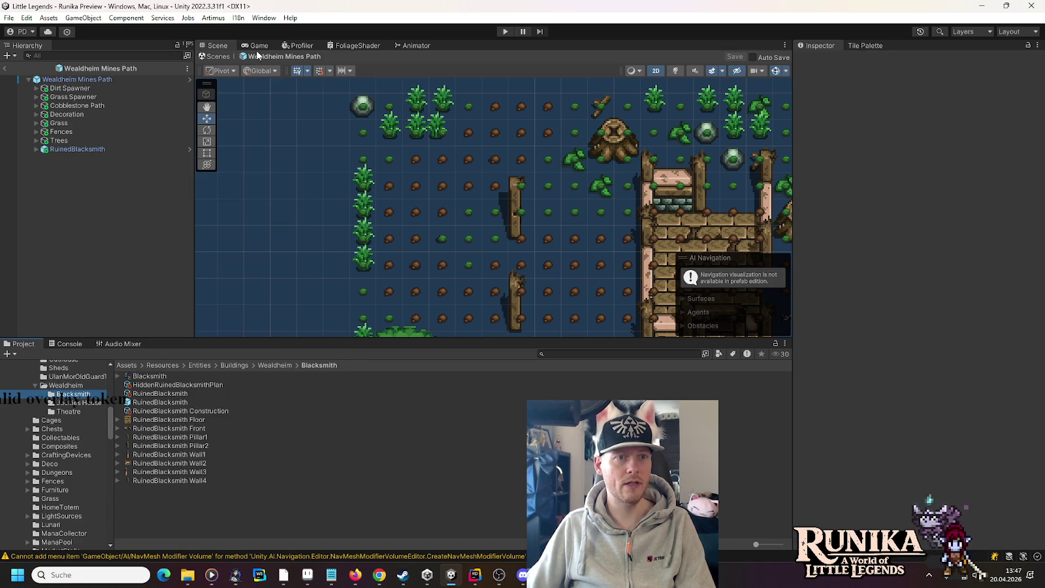
pyautogui.click(239, 19)
pyautogui.moveTo(215, 19)
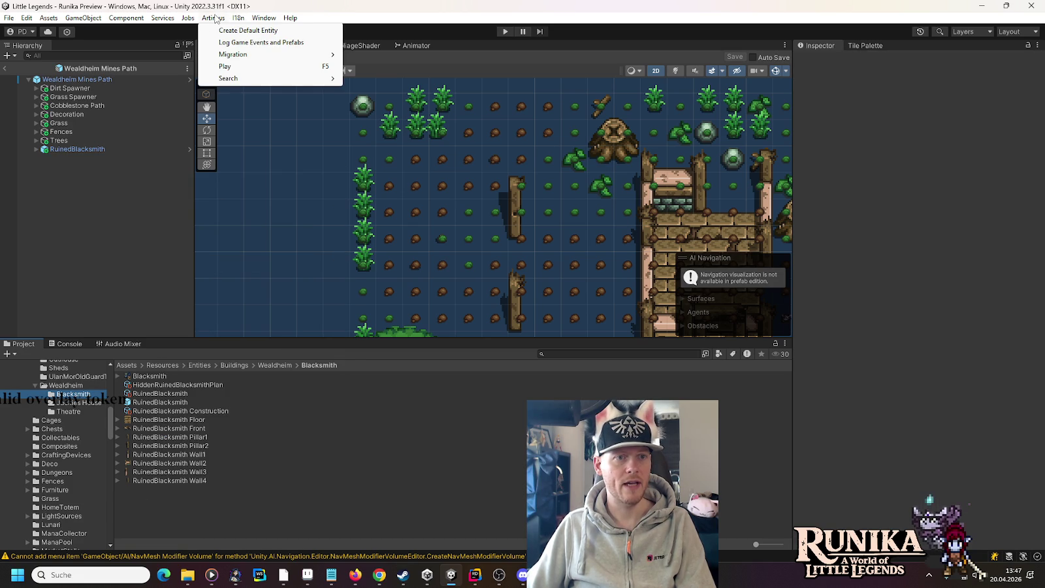
pyautogui.click(225, 31)
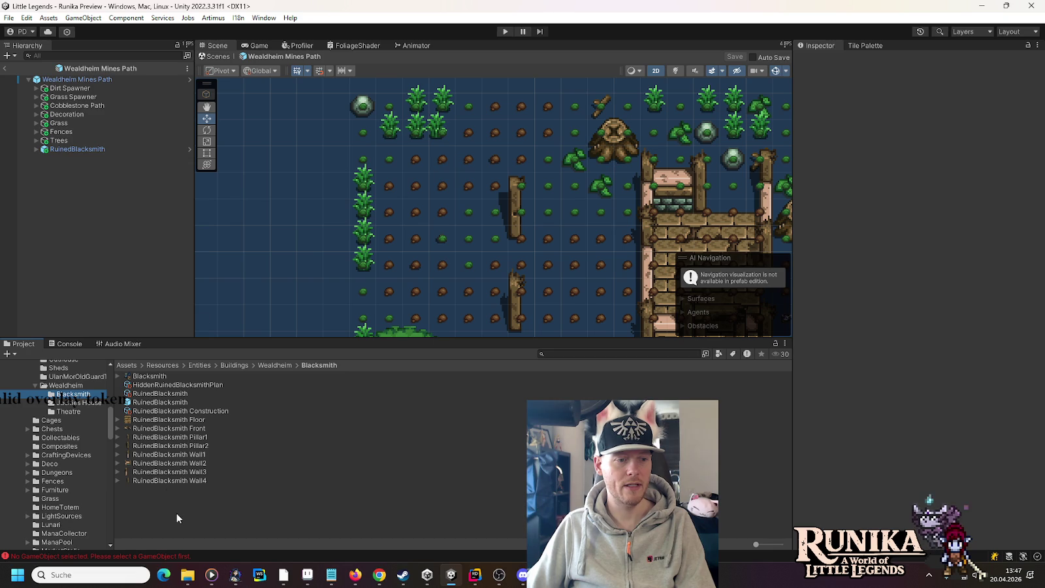
# Create a prefab named Blacksmith in the folder, open it, and select its root.
pyautogui.rightClick(160, 526)
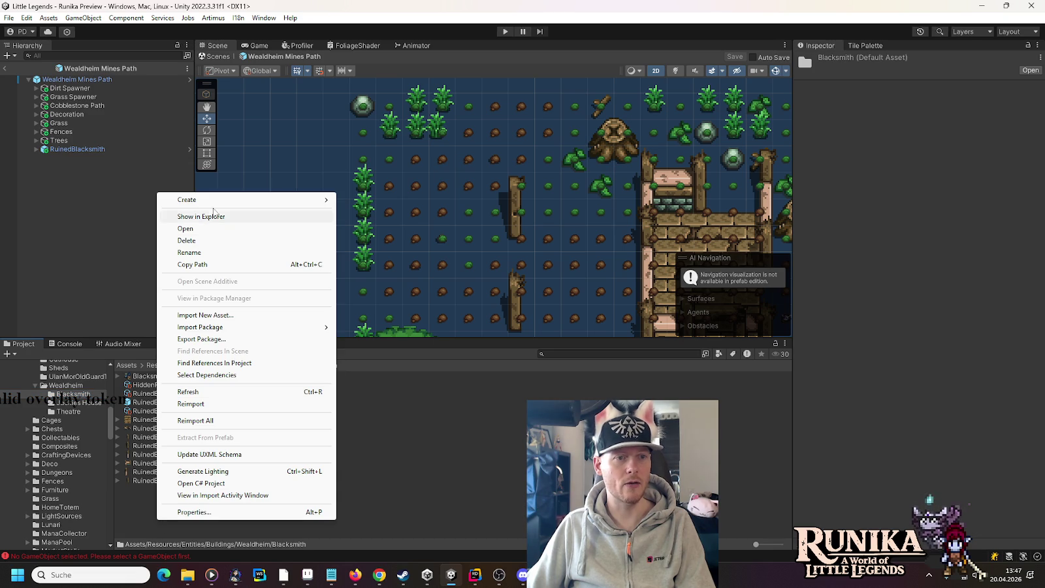
pyautogui.moveTo(215, 205)
pyautogui.click(378, 256)
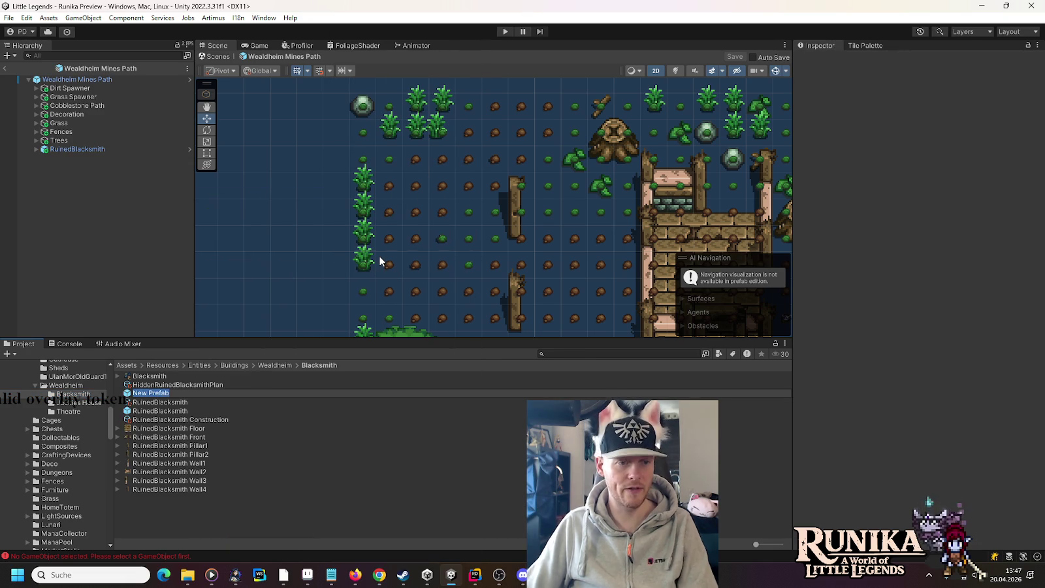
pyautogui.write('Blacksmith')
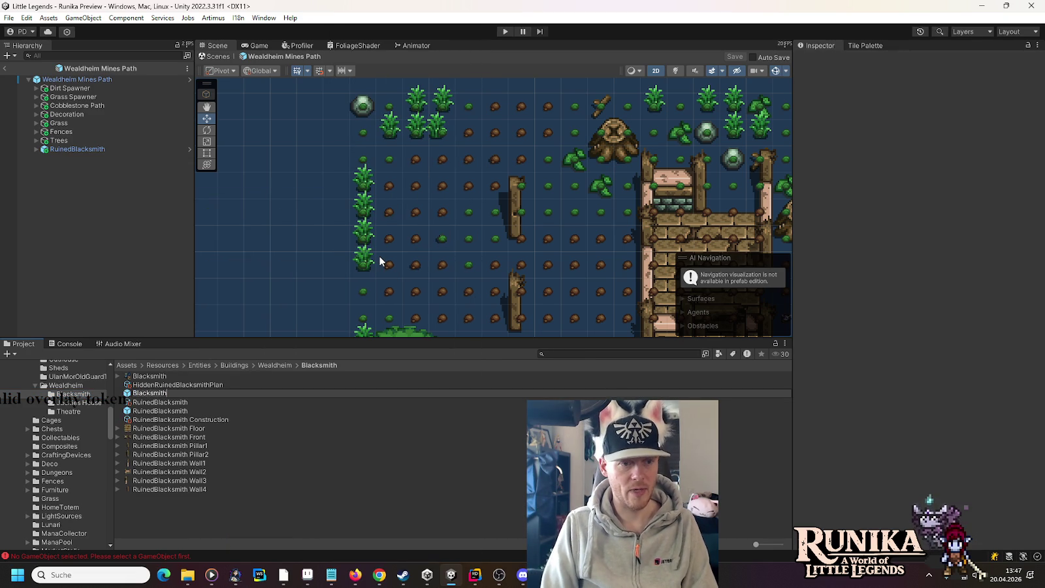
pyautogui.press('Return')
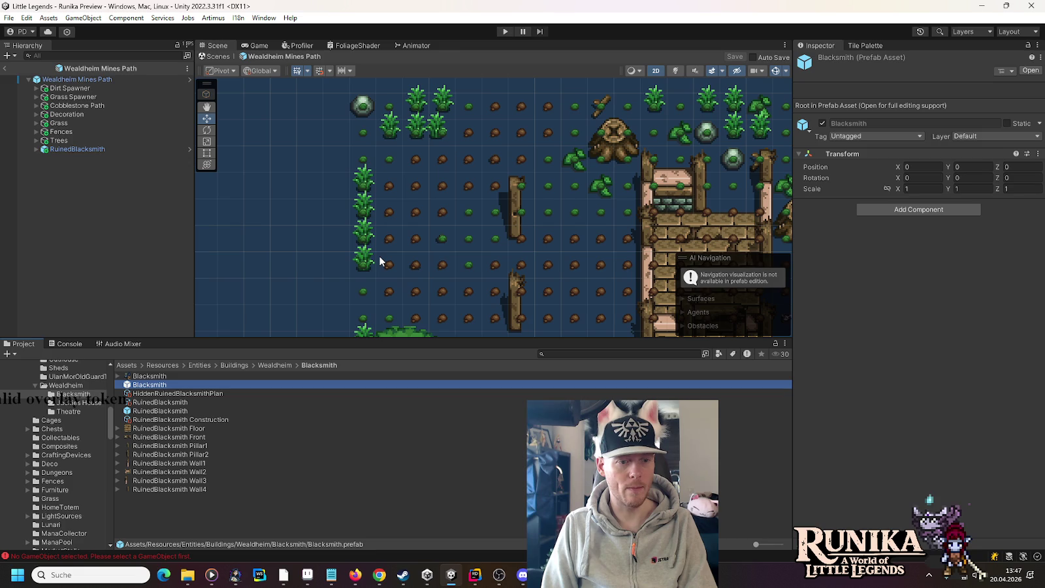
pyautogui.press('Return')
pyautogui.click(90, 81)
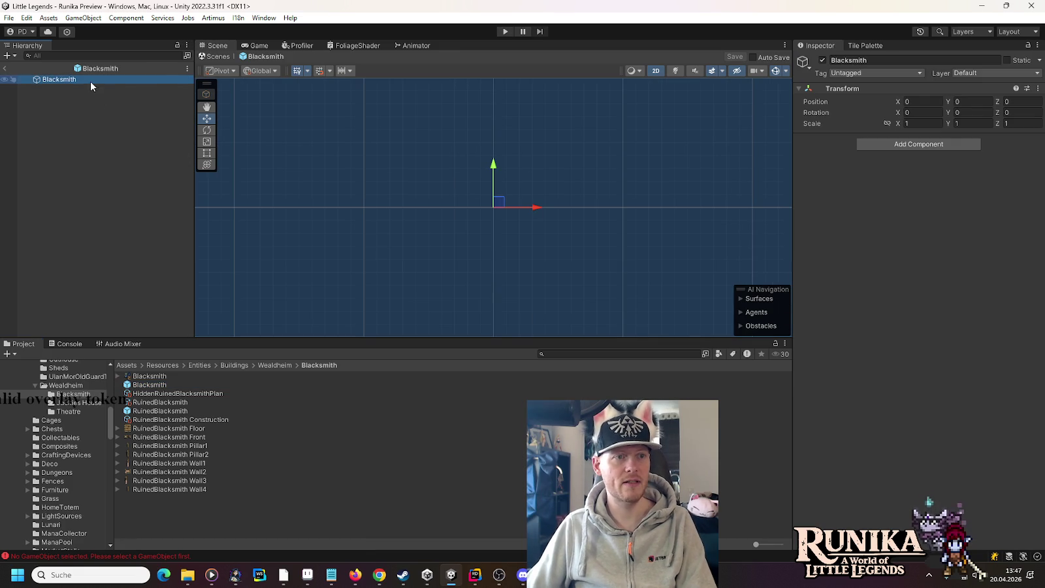
# Add the Artimus default entity setup and assign the Blacksmith image to the Sprite child.
pyautogui.click(211, 20)
pyautogui.click(211, 29)
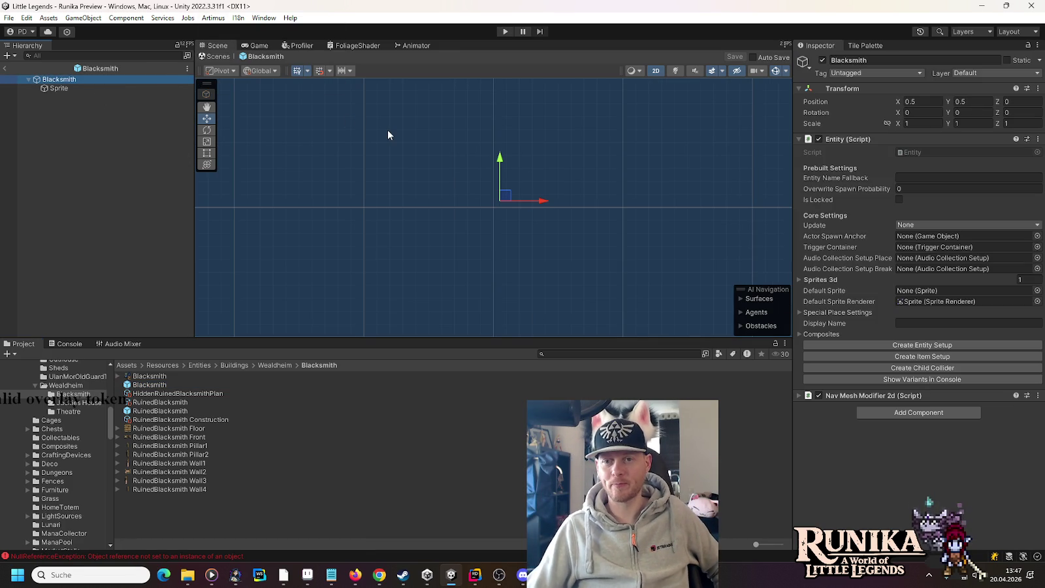
pyautogui.click(71, 87)
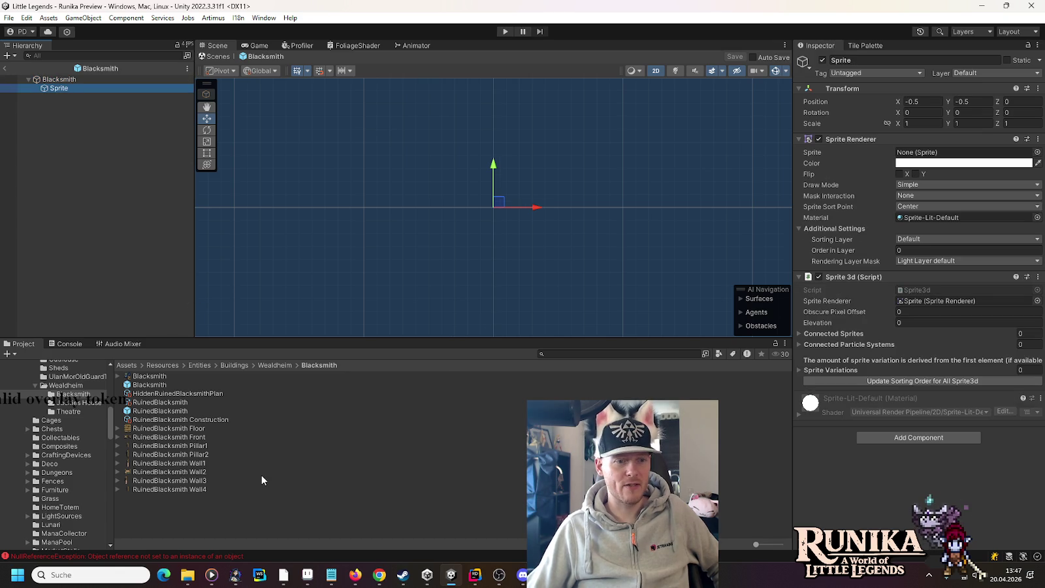
pyautogui.moveTo(160, 378); pyautogui.dragTo(924, 151)
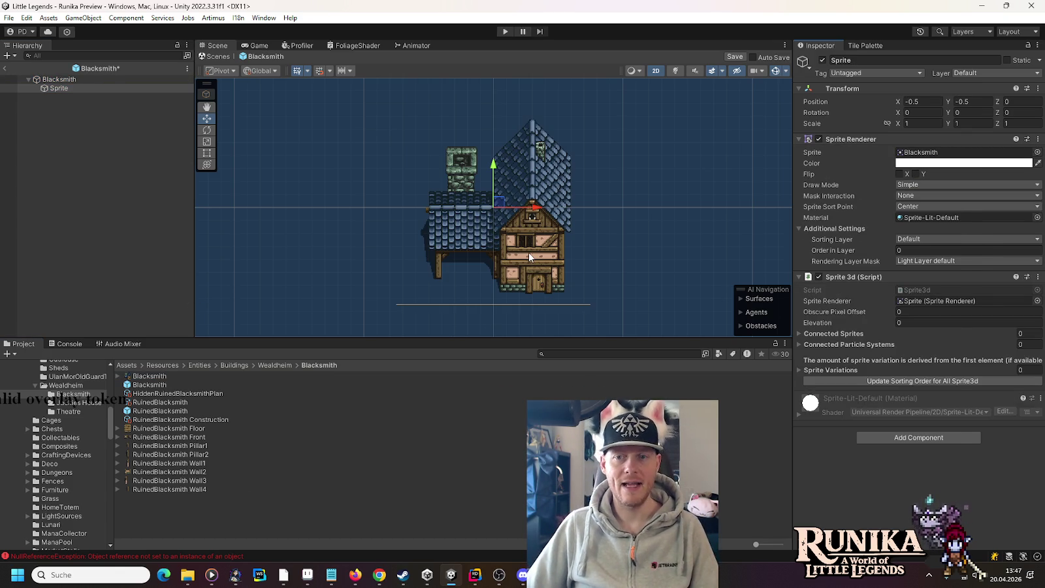
pyautogui.hotkey('alt', 'Tab')
pyautogui.hotkey('alt', 'Tab')
pyautogui.hotkey('alt', 'Tab')
pyautogui.hotkey('alt', 'Tab')
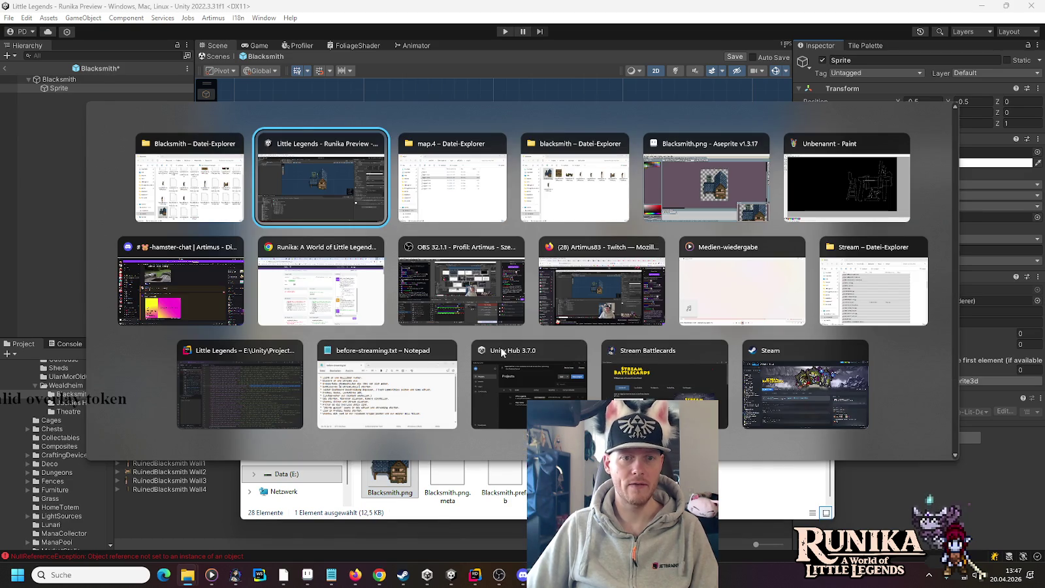
# Deselect, then paste a 16×16 square beneath the left roof and zoom in.
pyautogui.hotkey('ctrl', 'd')
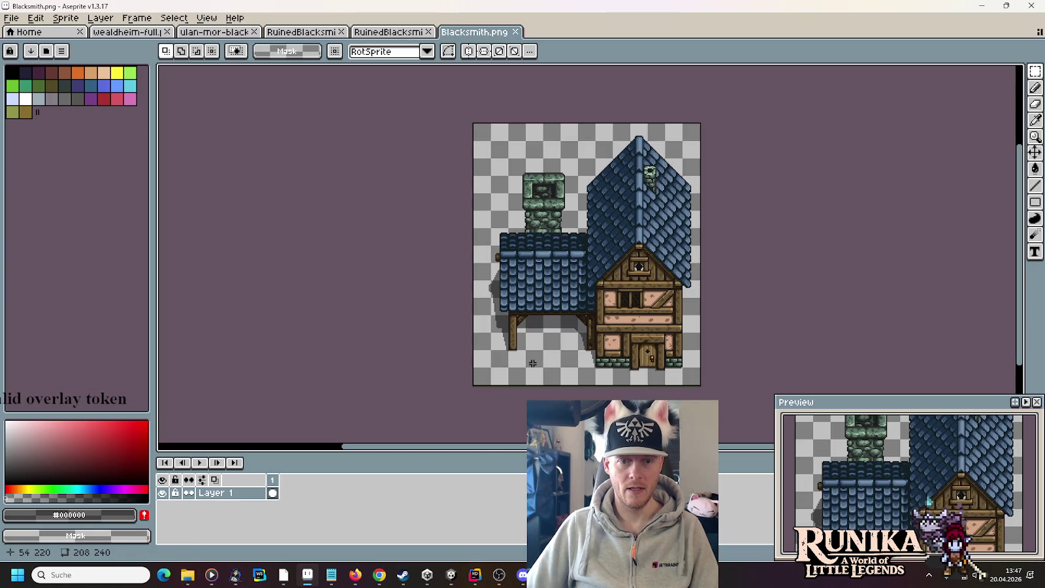
pyautogui.hotkey('ctrl', 'v')
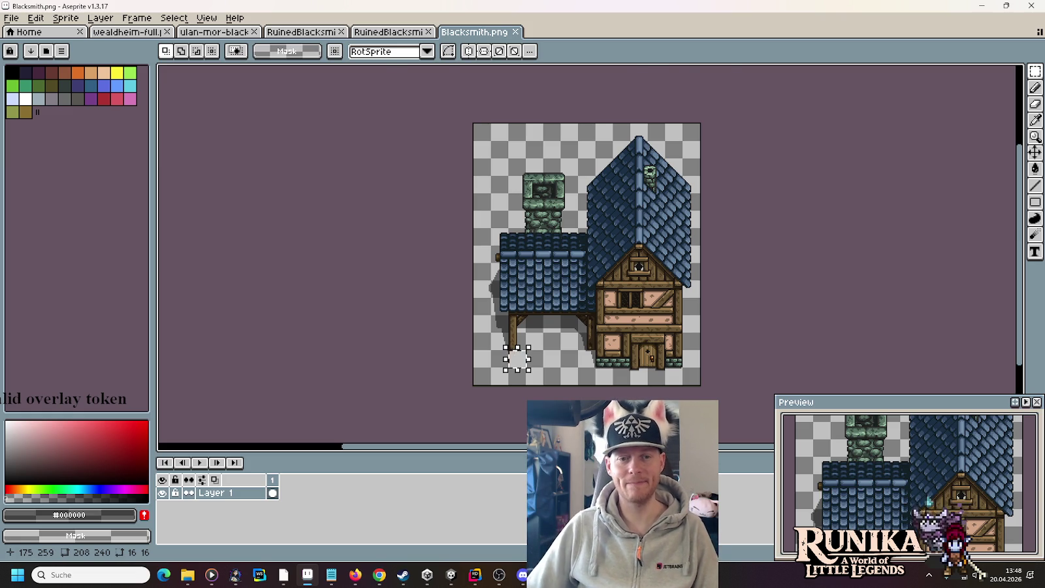
pyautogui.scroll(1, 529, 392)
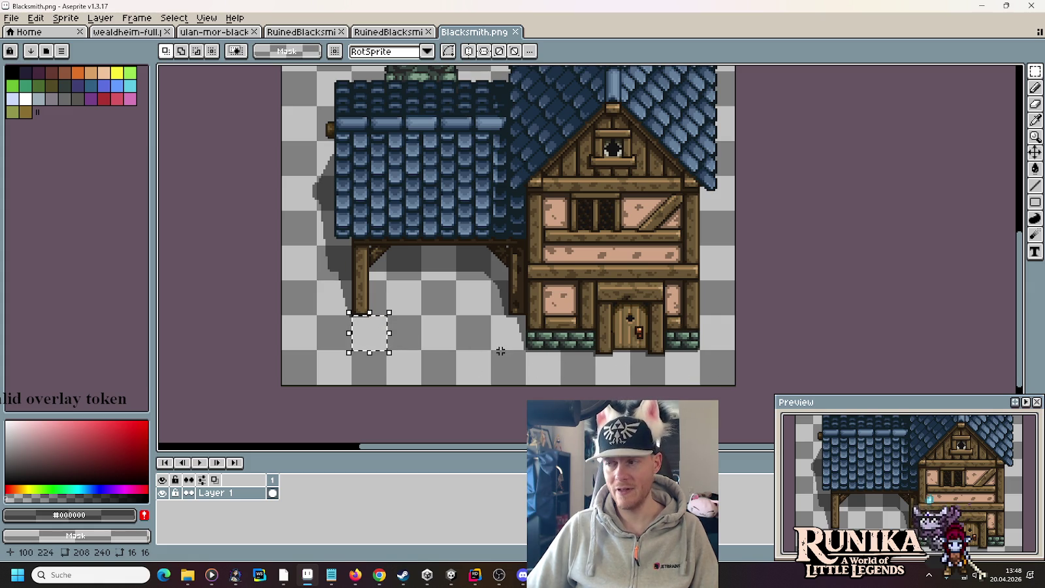
pyautogui.hotkey('alt', 'Tab')
pyautogui.hotkey('alt', 'Tab')
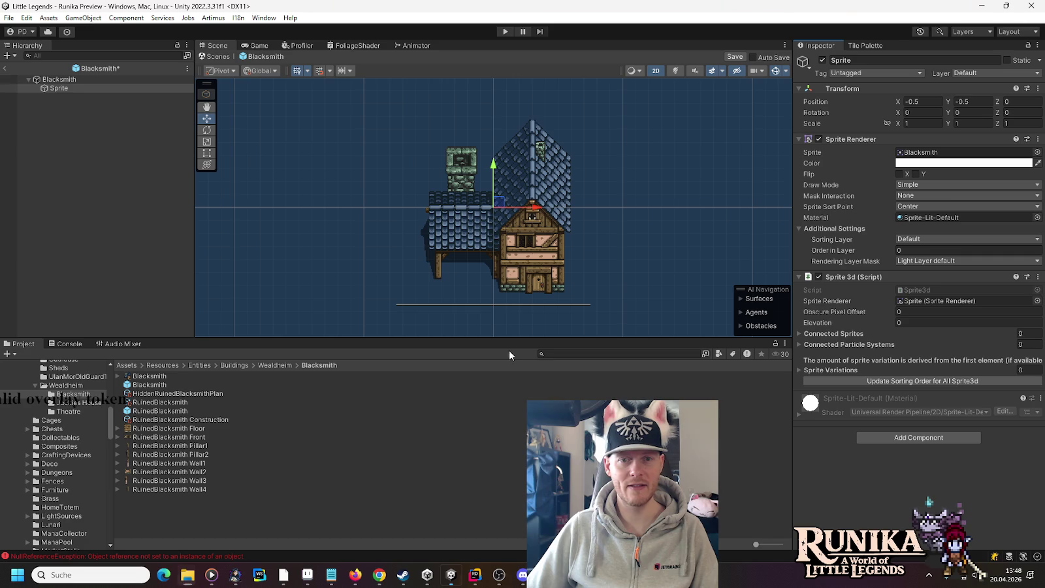
# Check the Sprite's sort point options, then switch the Blacksmith texture's pivot to Custom.
pyautogui.click(932, 206)
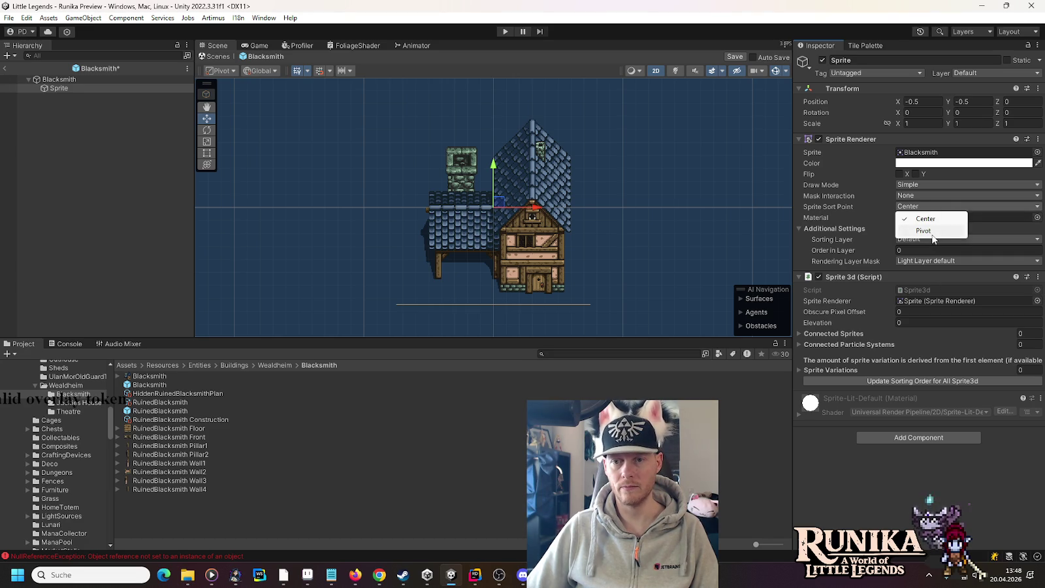
pyautogui.click(911, 208)
pyautogui.click(67, 89)
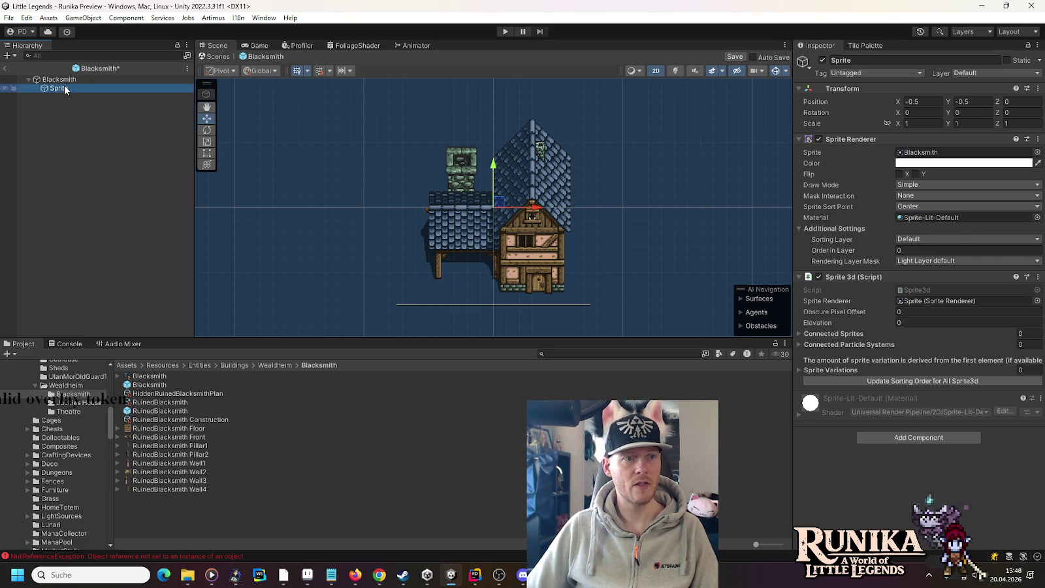
pyautogui.click(153, 377)
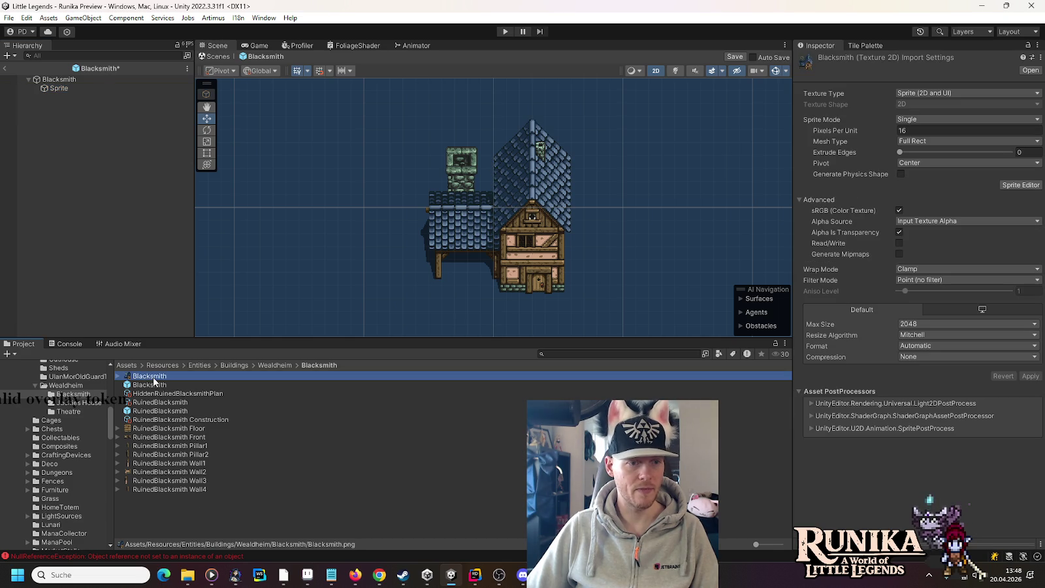
pyautogui.click(920, 166)
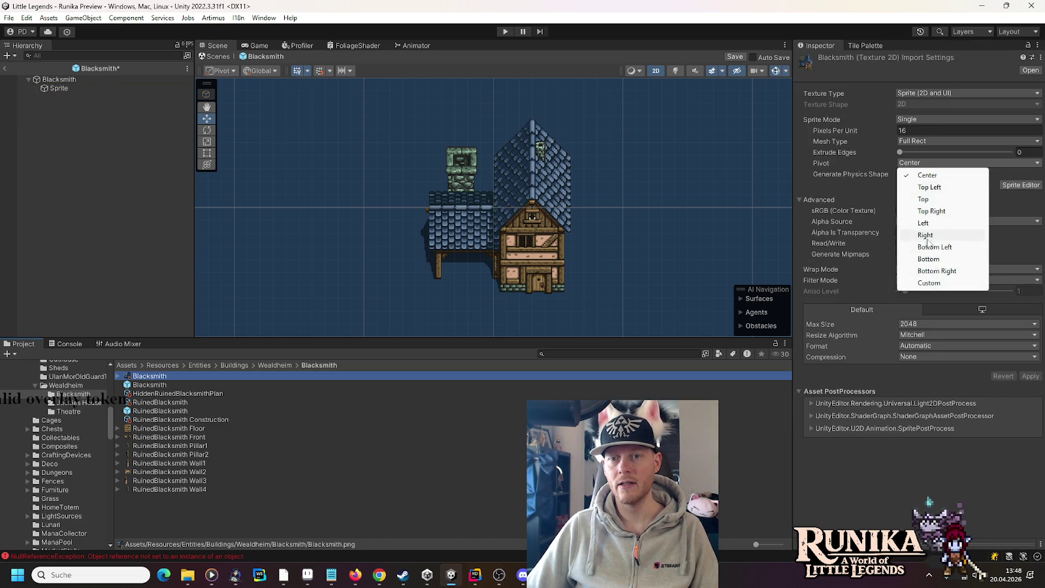
pyautogui.click(914, 283)
# Enter pivot X 5/26 and Y 0.1 on the Blacksmith texture and apply it.
pyautogui.click(926, 174)
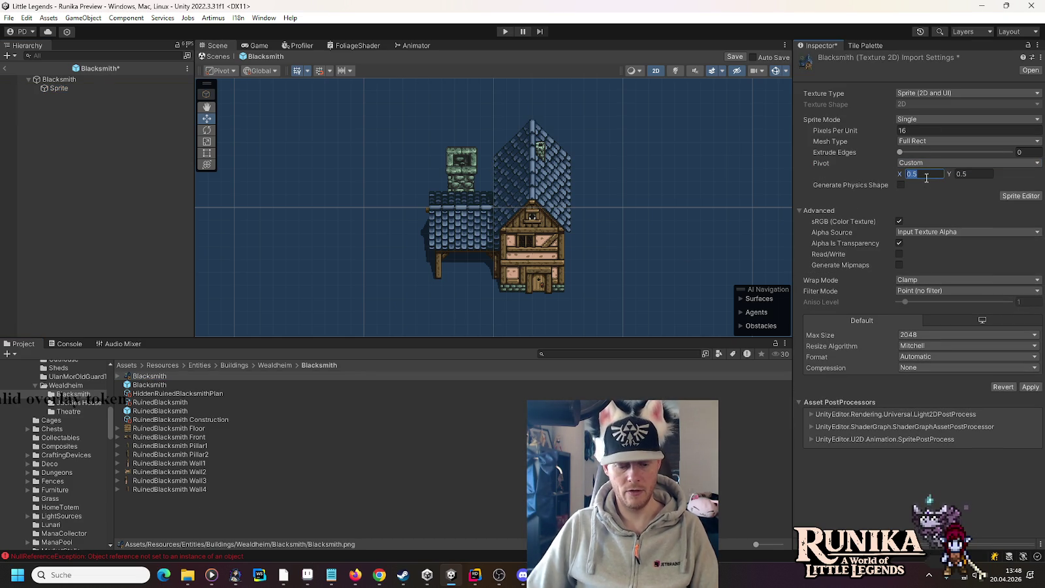
pyautogui.write('5/26')
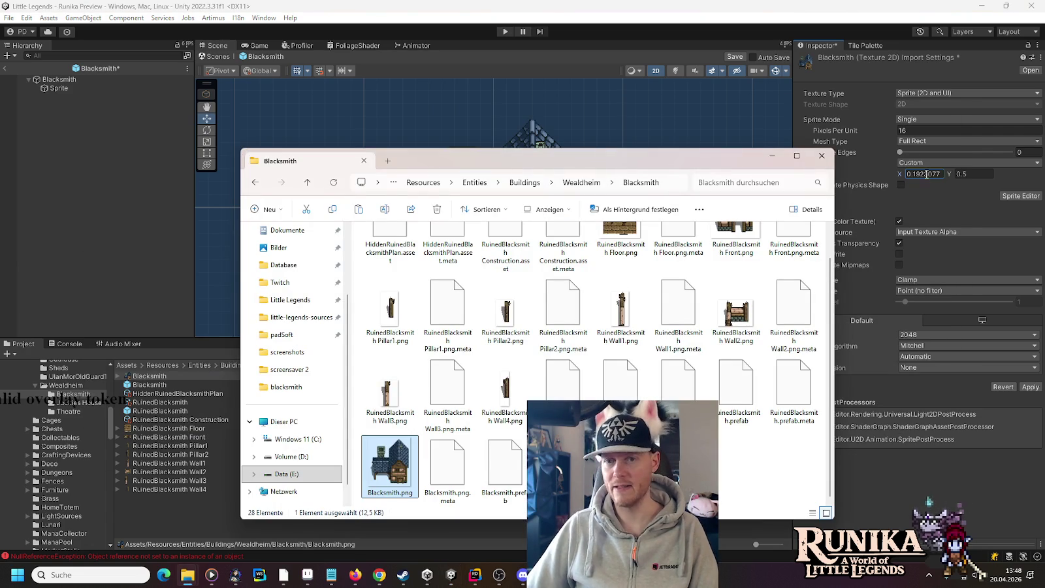
pyautogui.hotkey('alt', 'Tab')
pyautogui.press('Tab')
pyautogui.scroll(-3, 553, 322)
pyautogui.scroll(2, 553, 323)
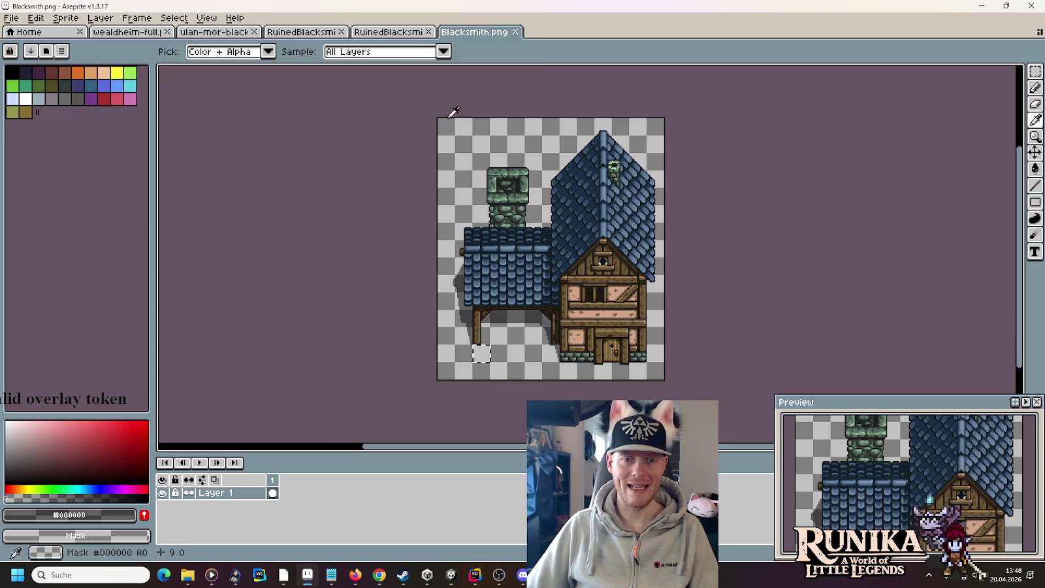
pyautogui.hotkey('alt', 'Tab')
pyautogui.click(987, 173)
pyautogui.write('0.1')
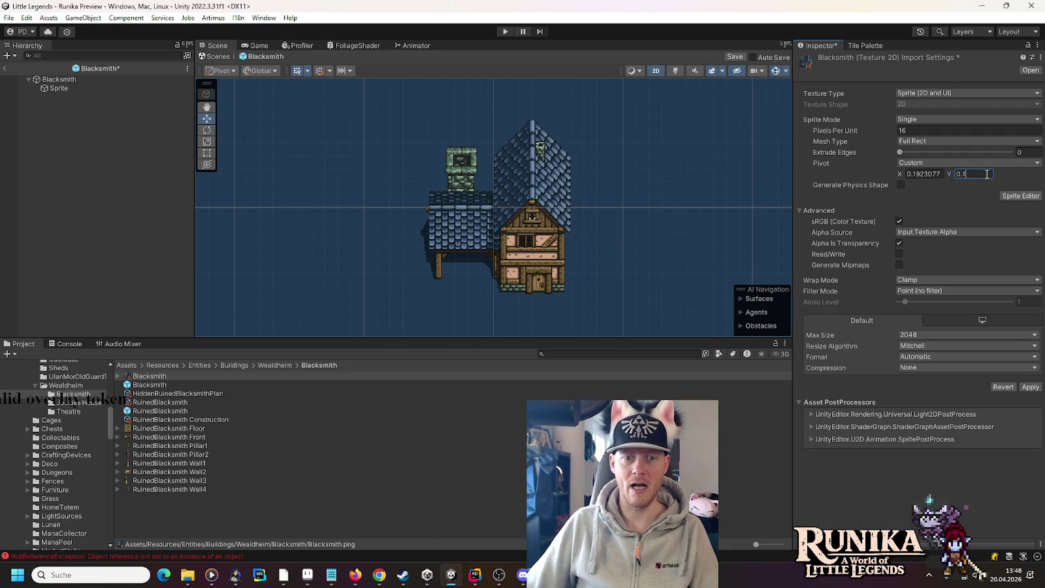
pyautogui.click(1030, 387)
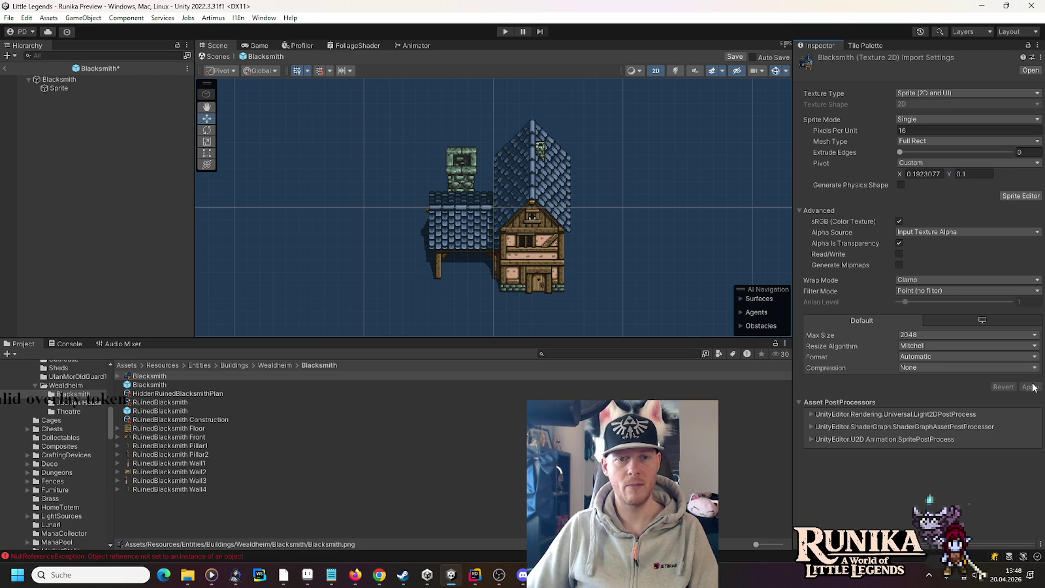
pyautogui.click(74, 88)
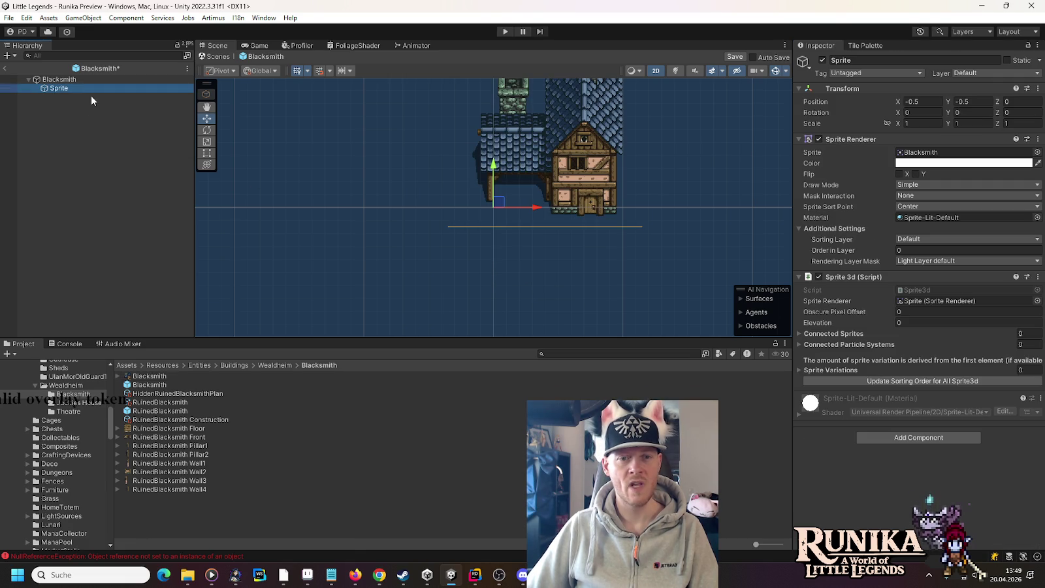
# Set the Sprite child's Transform position to X 0, Y 0 and Obscure Pixel Offset to 32.
pyautogui.scroll(3, 539, 166)
pyautogui.scroll(2, 555, 210)
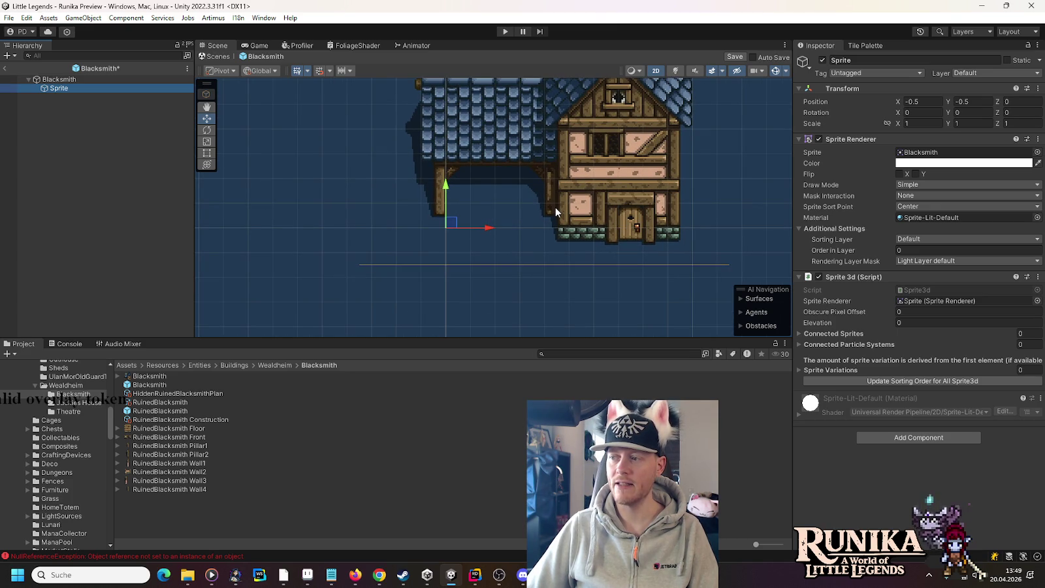
pyautogui.moveTo(568, 199); pyautogui.dragTo(547, 248)
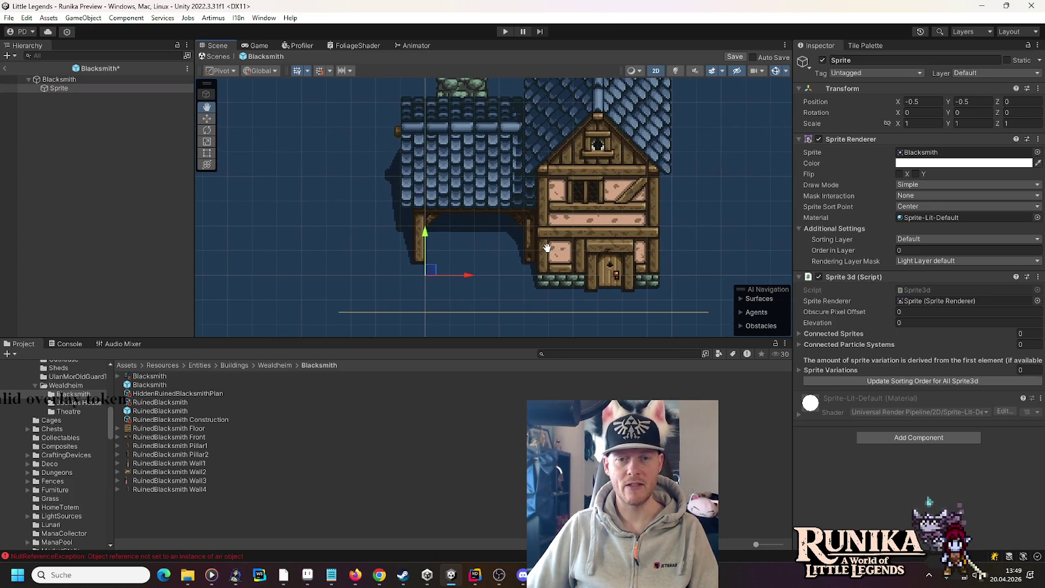
pyautogui.click(924, 102)
pyautogui.write('0')
pyautogui.click(973, 102)
pyautogui.write('0')
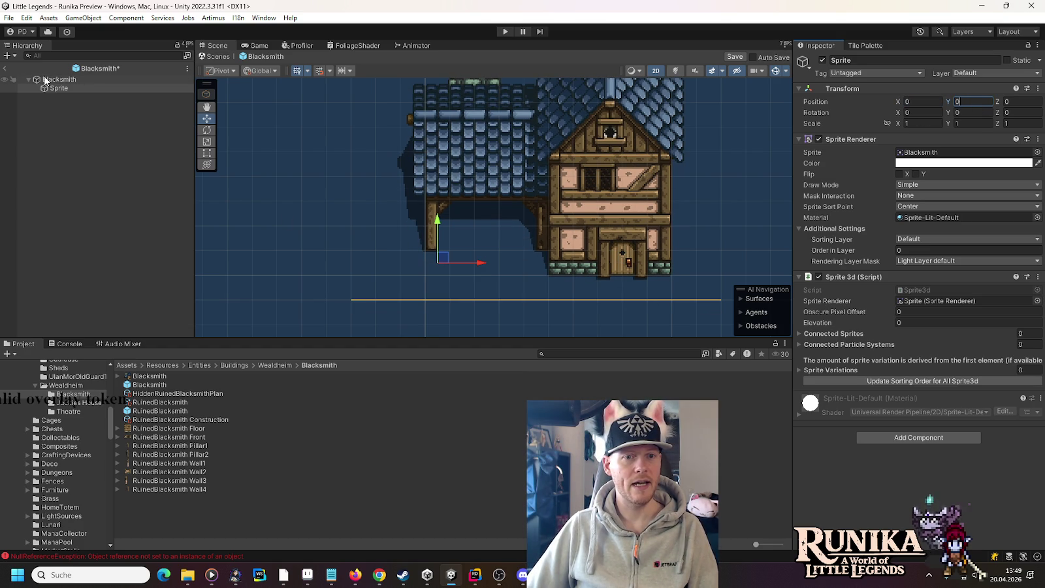
pyautogui.click(917, 310)
pyautogui.write('32')
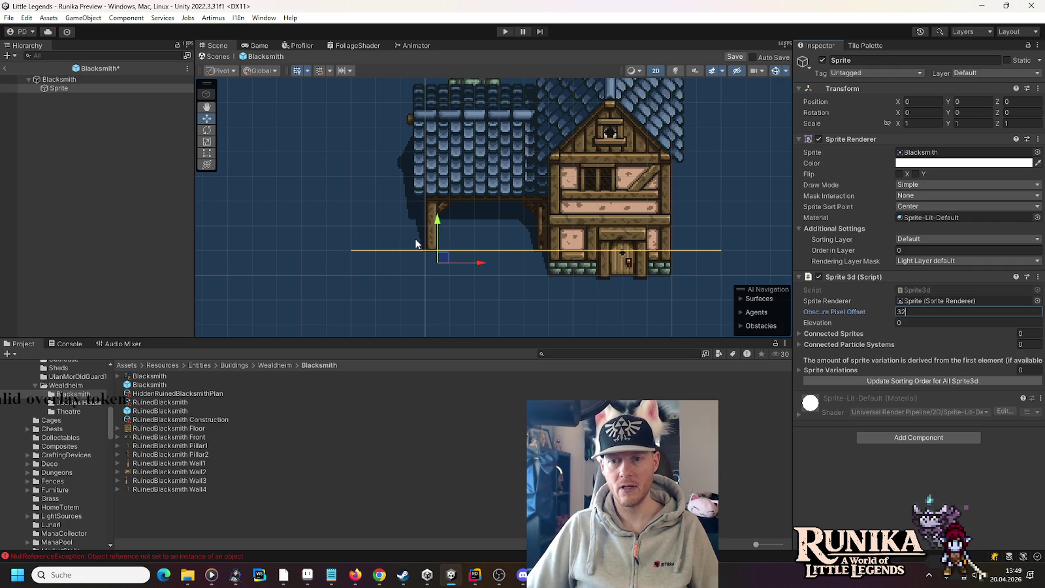
# Save the Blacksmith prefab, frame the whole house, and select the Blacksmith root object.
pyautogui.hotkey('ctrl', 's')
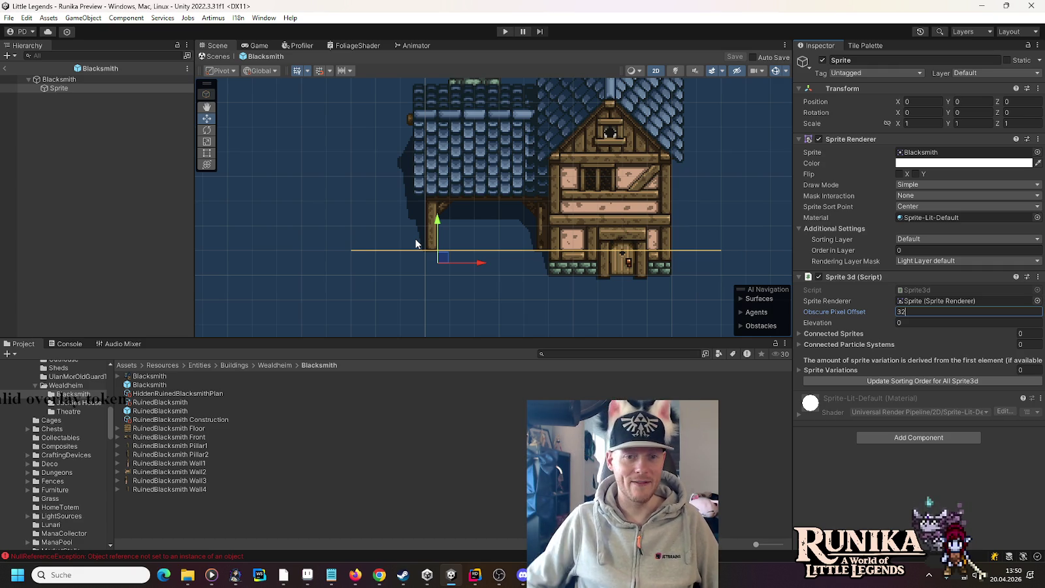
pyautogui.scroll(-3, 457, 290)
pyautogui.press('Return')
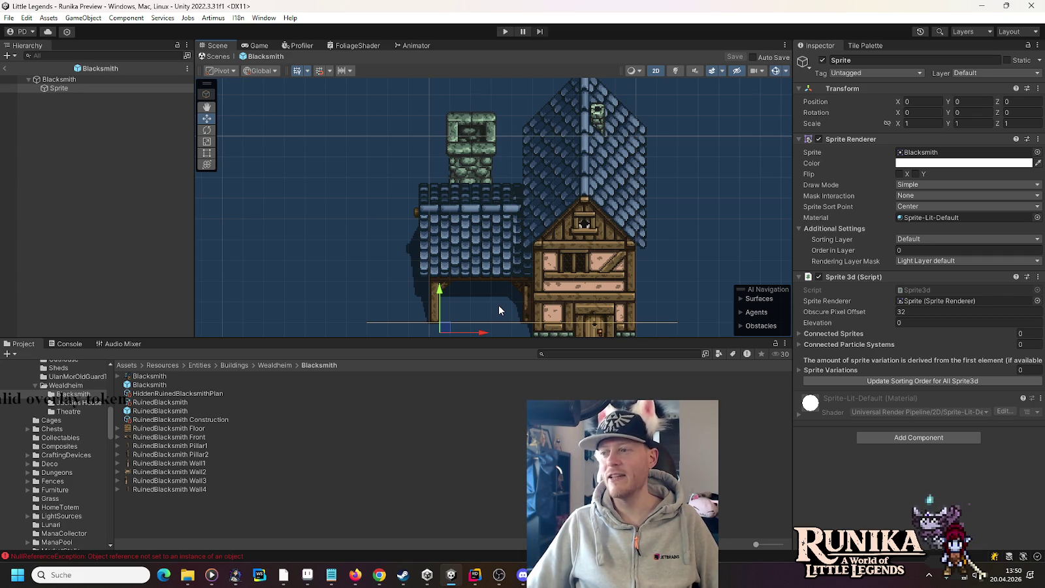
pyautogui.click(77, 81)
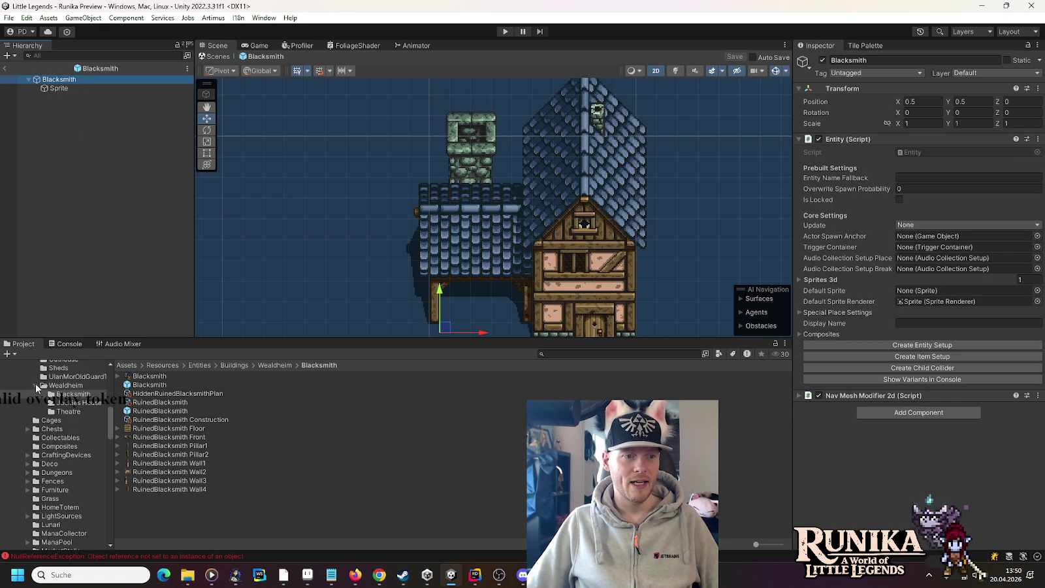
pyautogui.scroll(6, 35, 384)
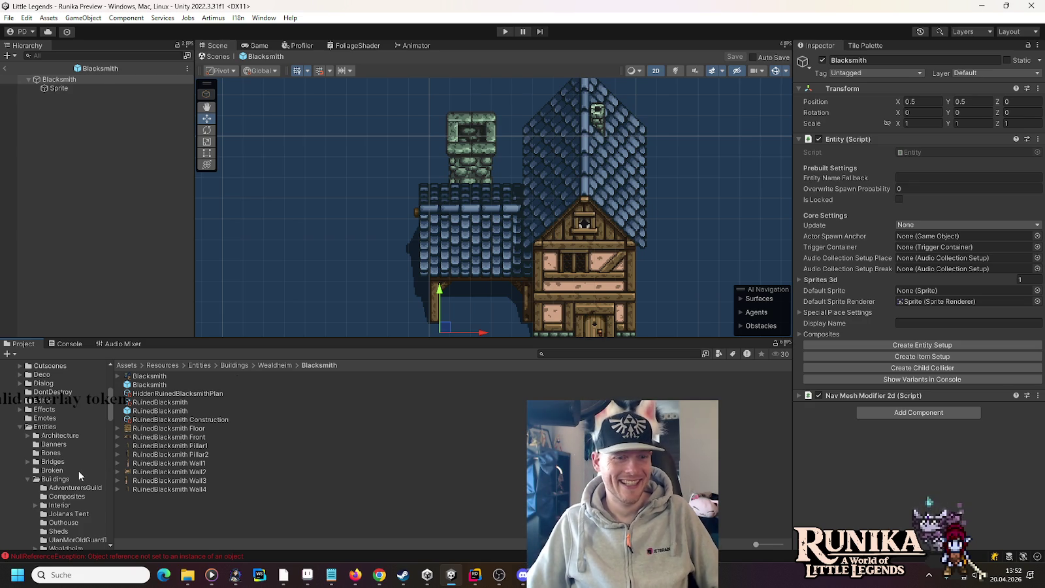
pyautogui.click(41, 410)
pyautogui.scroll(-5, 200, 462)
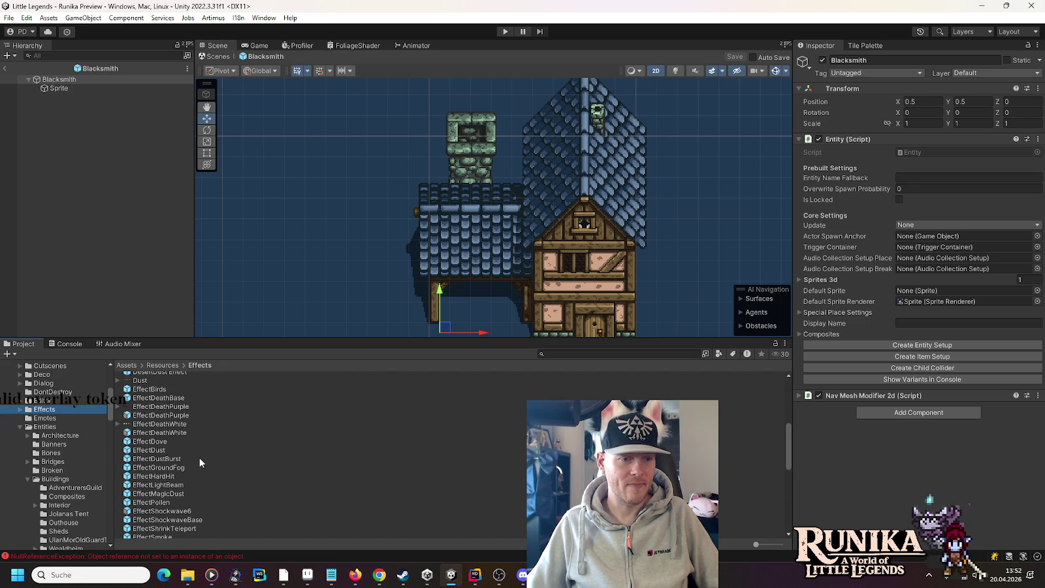
pyautogui.scroll(-3, 199, 457)
pyautogui.moveTo(199, 465); pyautogui.dragTo(66, 81)
pyautogui.moveTo(452, 327)
pyautogui.mouseDown()
pyautogui.moveTo(455, 297)
pyautogui.moveTo(601, 98)
pyautogui.mouseUp()
pyautogui.scroll(1, 615, 102)
pyautogui.scroll(6, 614, 99)
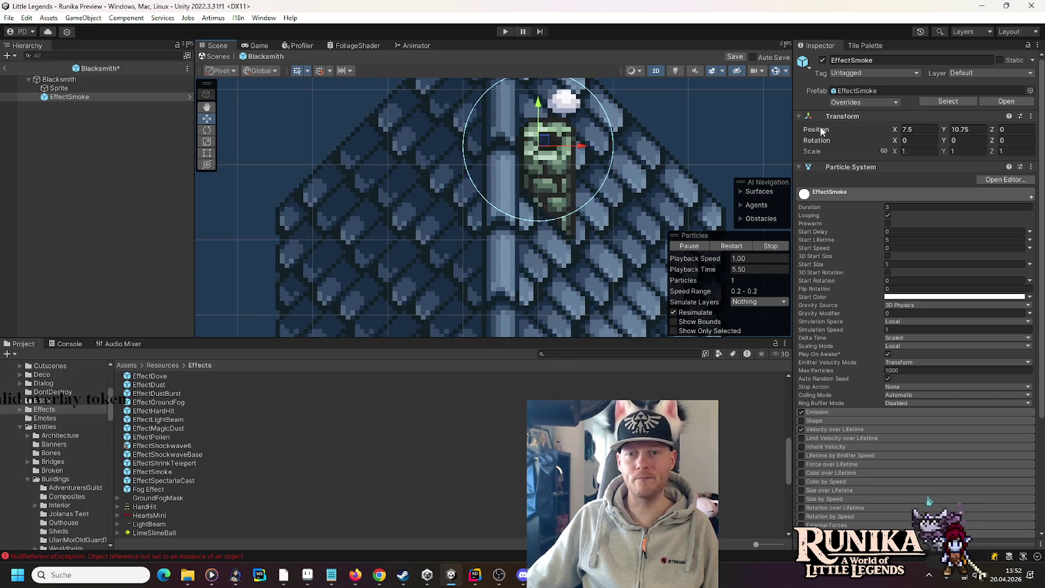
pyautogui.click(924, 128)
pyautogui.click(924, 128)
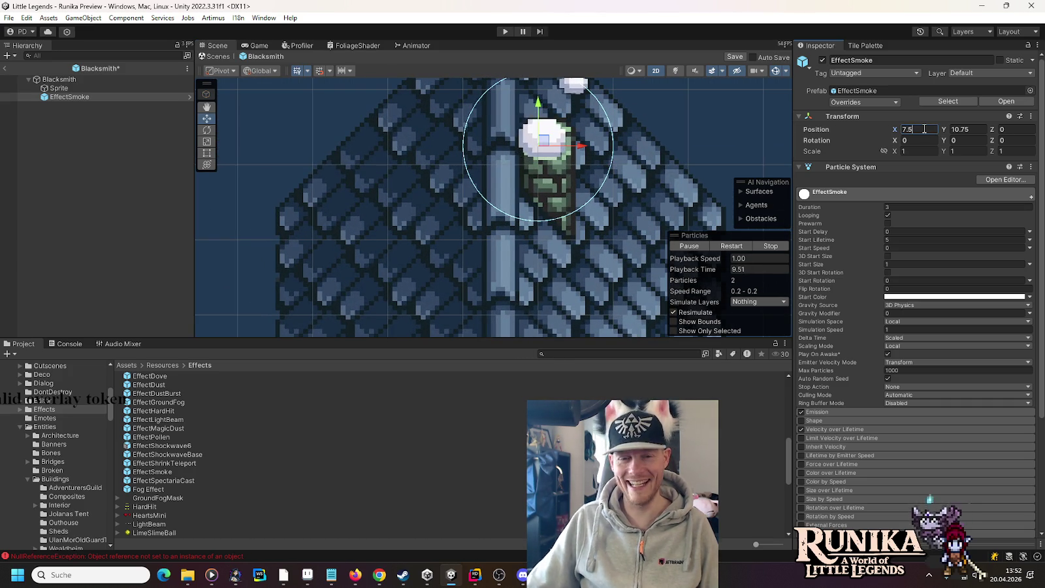
pyautogui.write('+1/8')
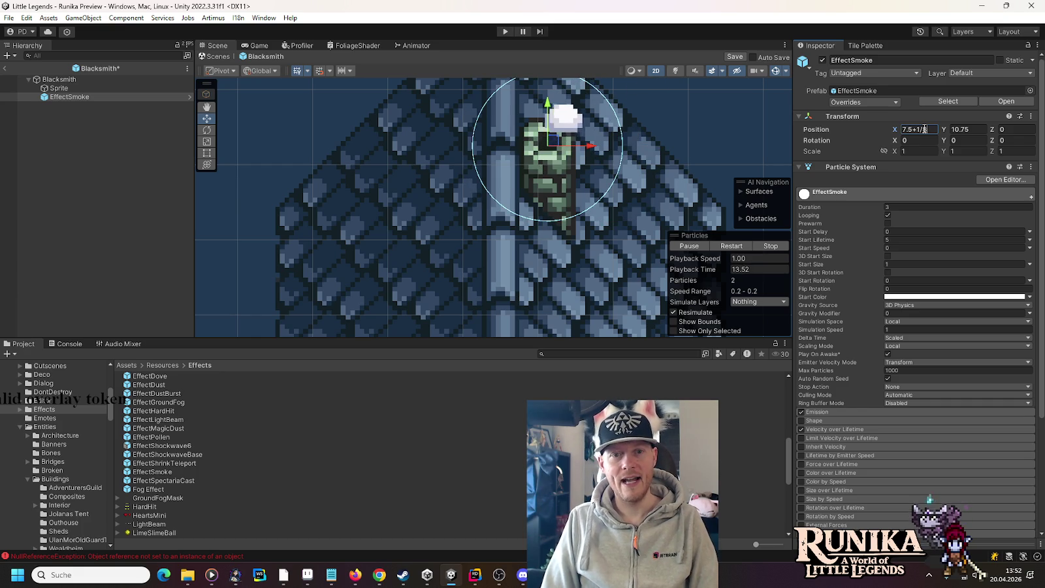
pyautogui.press('Tab')
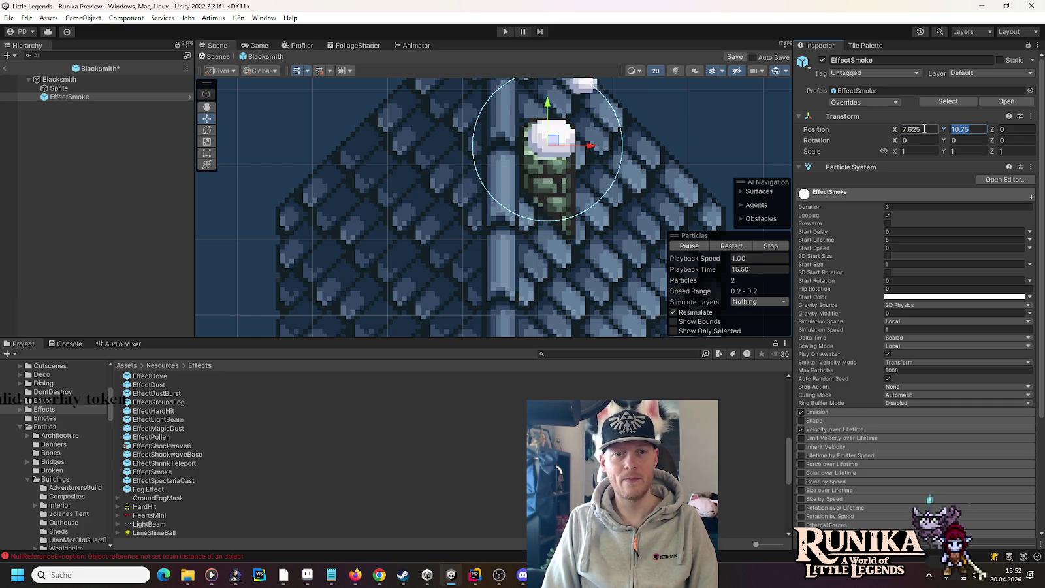
pyautogui.press('Right')
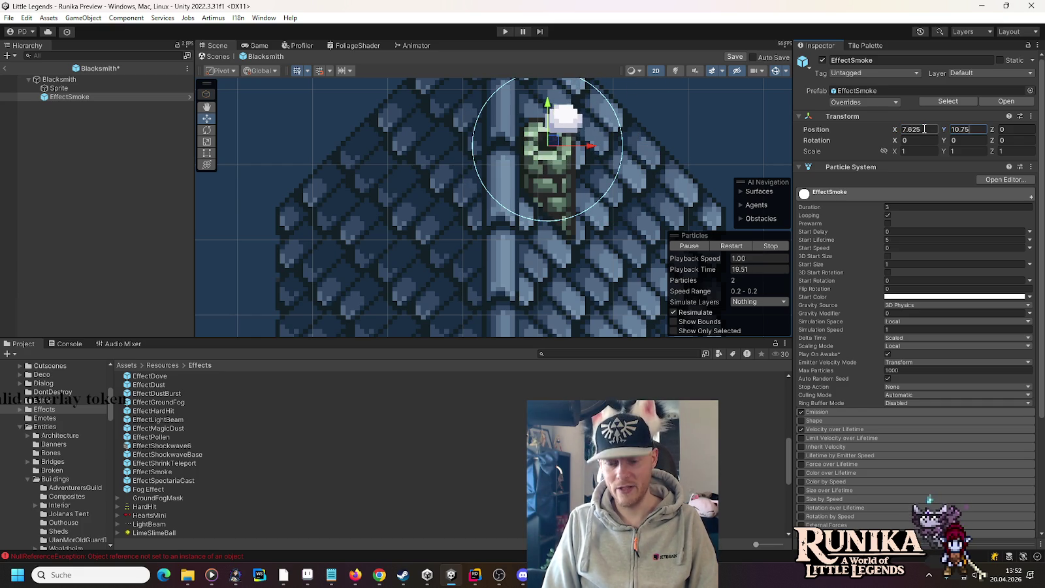
pyautogui.write('+1/8')
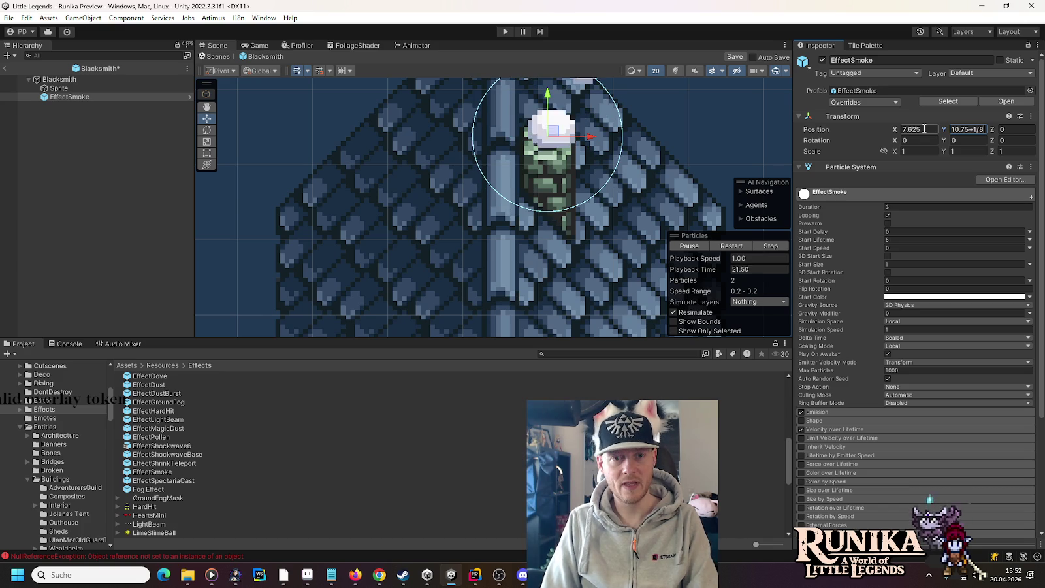
pyautogui.press('Return')
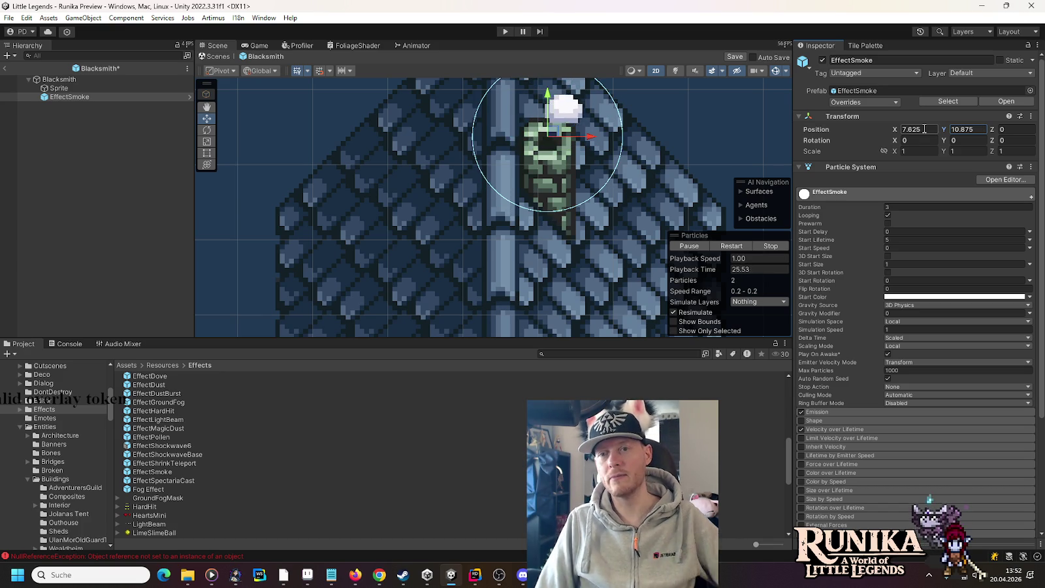
pyautogui.scroll(-3, 528, 248)
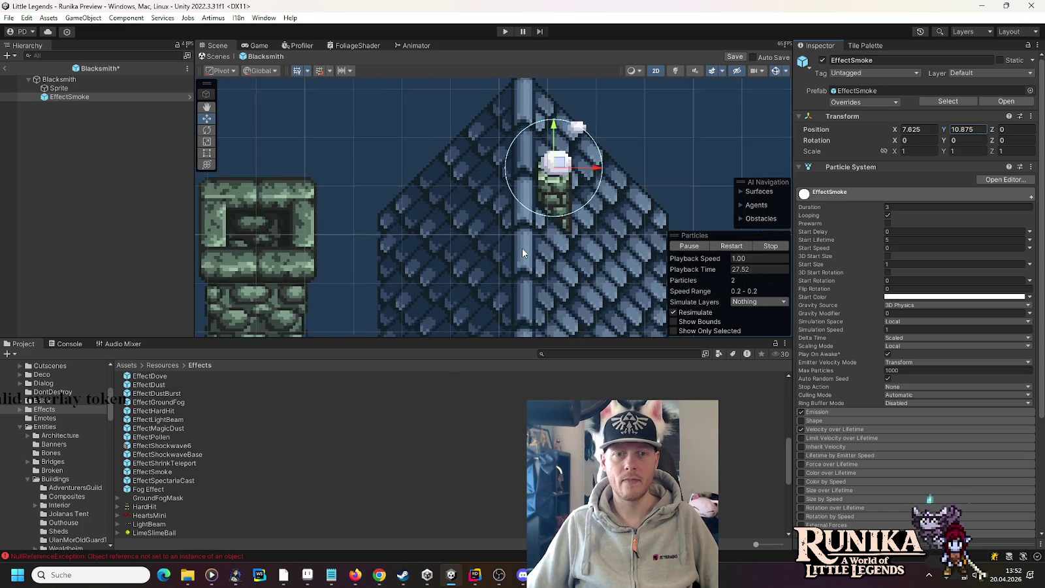
pyautogui.scroll(-5, 522, 247)
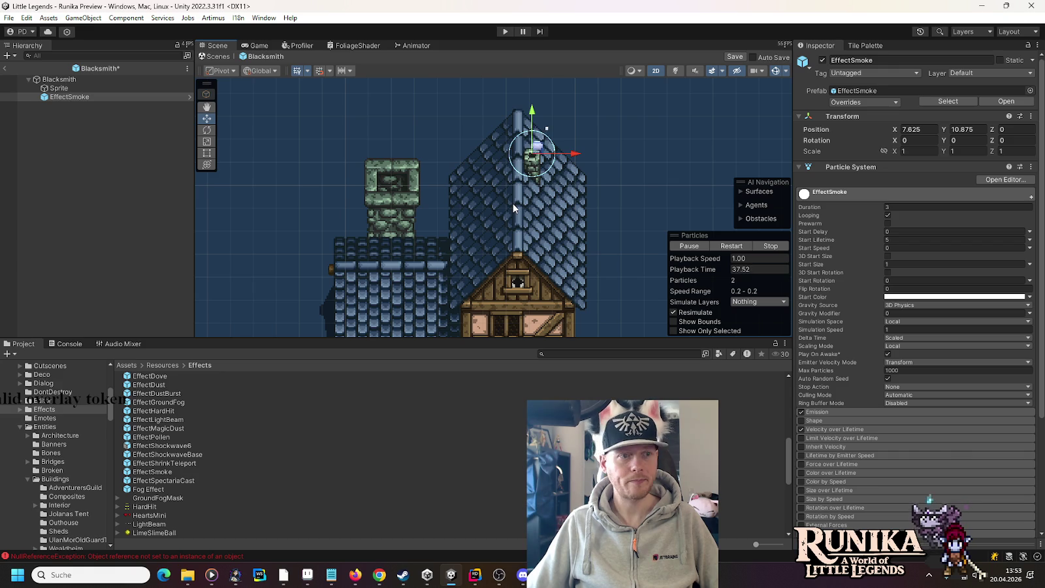
# Add EffectSmoke to the Sprite's Connected Particle Systems with Order Offset 1, then save.
pyautogui.click(57, 88)
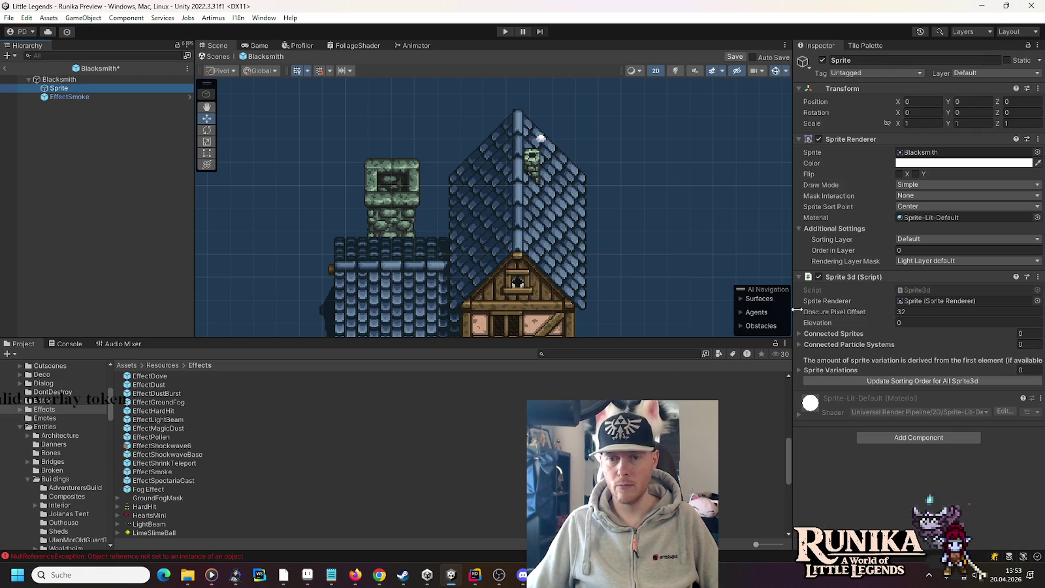
pyautogui.click(798, 344)
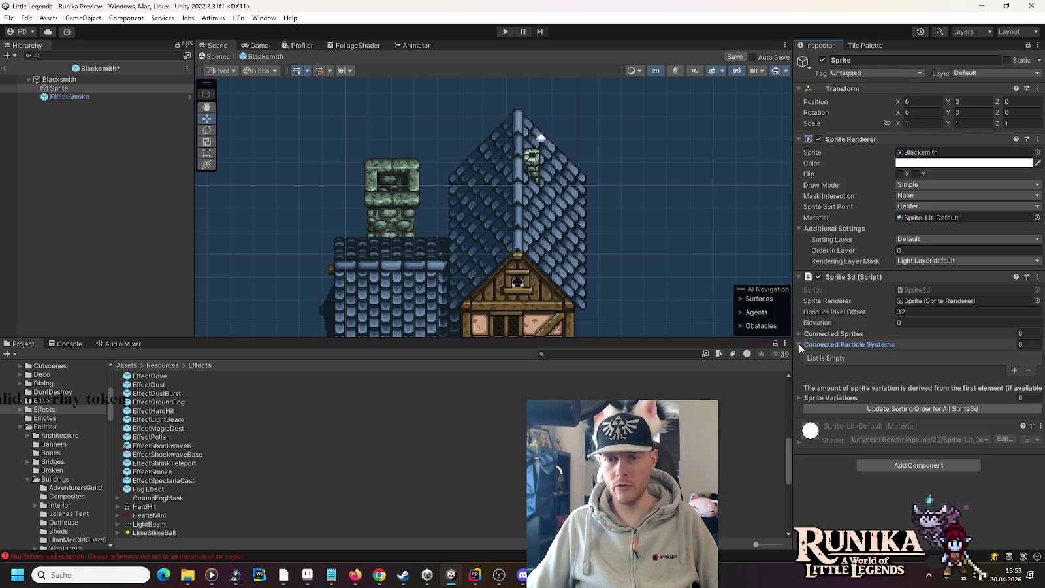
pyautogui.click(1014, 370)
pyautogui.moveTo(69, 96); pyautogui.dragTo(940, 368)
pyautogui.click(941, 376)
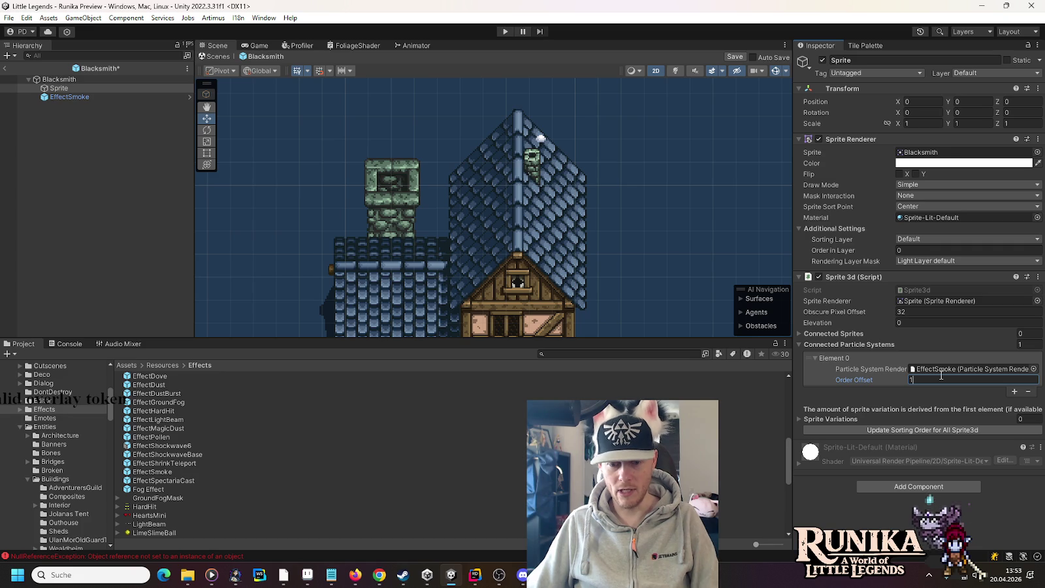
pyautogui.hotkey('ctrl', 's')
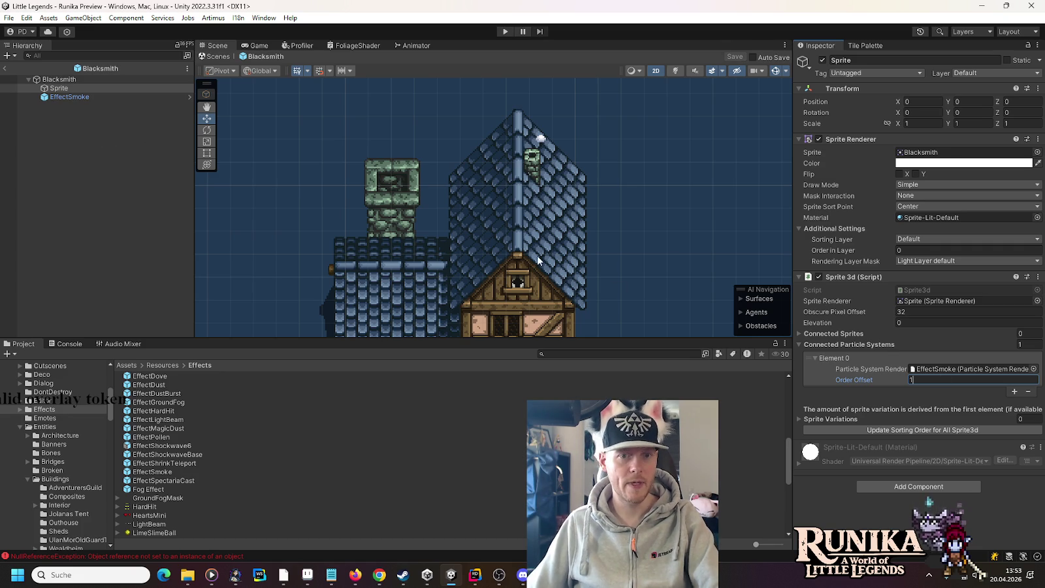
pyautogui.moveTo(521, 286); pyautogui.dragTo(581, 177)
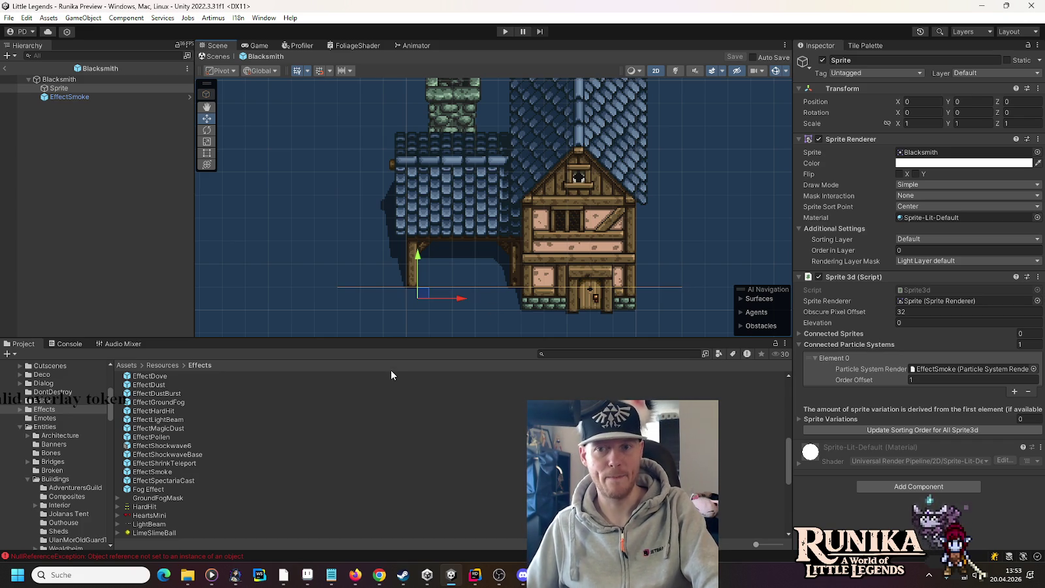
# Enter 'Blacksmith' as the root entity's Entity Name Fallback and save the prefab.
pyautogui.click(40, 79)
pyautogui.click(941, 177)
pyautogui.write('Blacksmith')
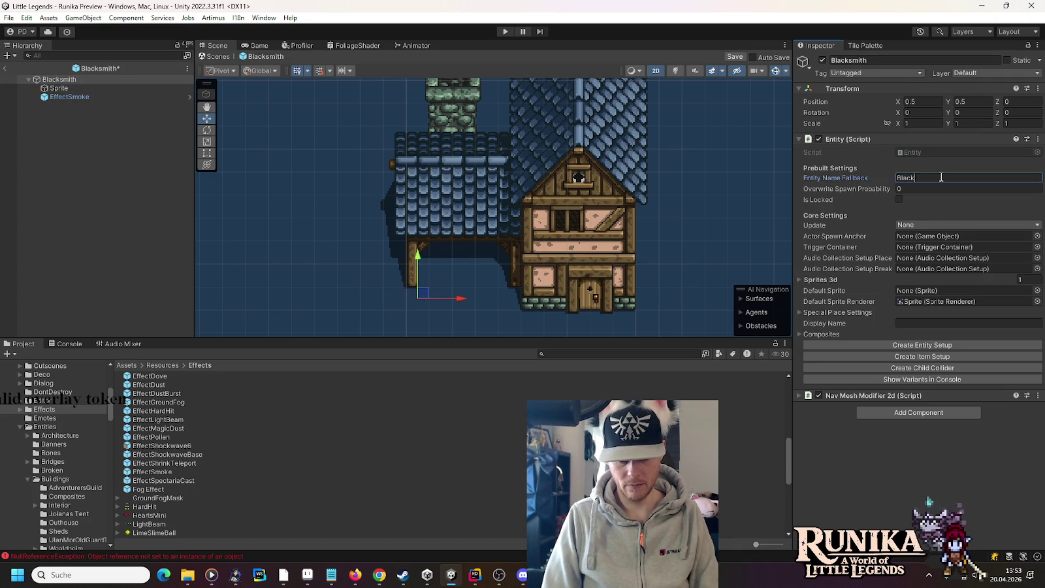
pyautogui.hotkey('ctrl', 's')
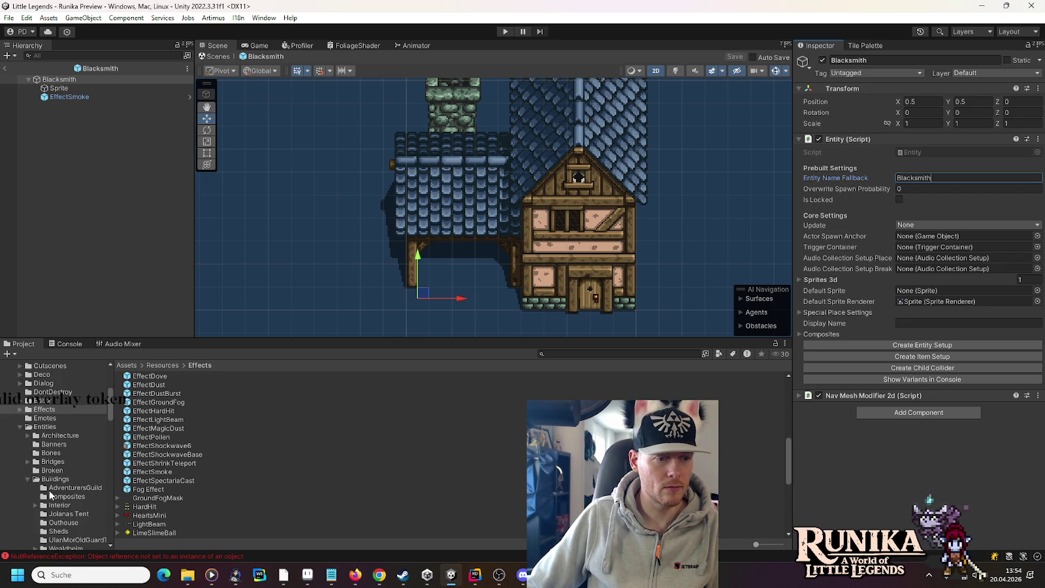
# Place a DoorOpen prefab from Buildings/Composites under Blacksmith, on the doorway at X 7.5, Y 0.
pyautogui.click(52, 497)
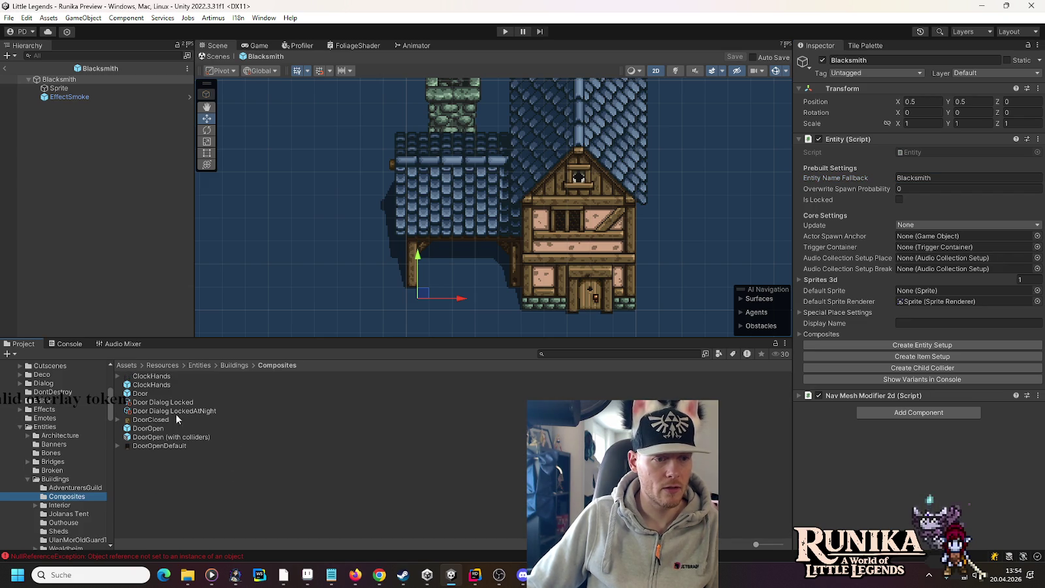
pyautogui.moveTo(140, 426)
pyautogui.mouseDown()
pyautogui.moveTo(106, 113)
pyautogui.moveTo(89, 82)
pyautogui.mouseUp()
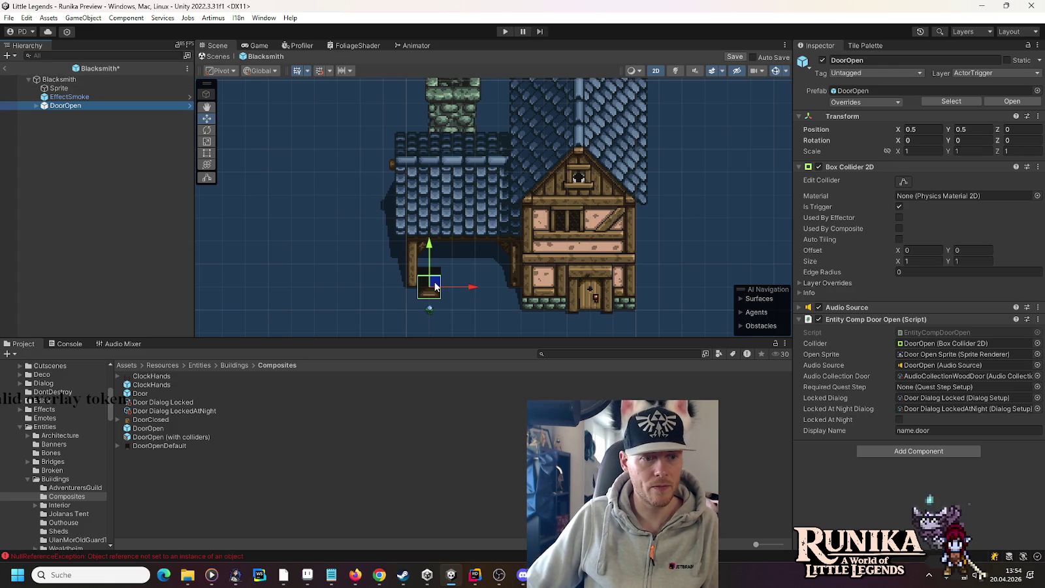
pyautogui.moveTo(435, 286); pyautogui.dragTo(596, 300)
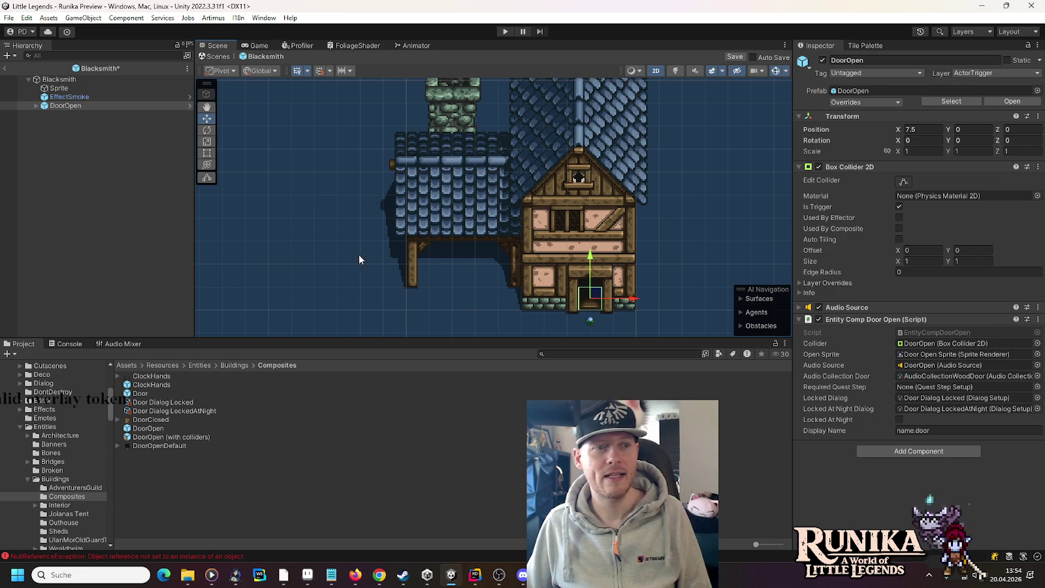
pyautogui.click(64, 80)
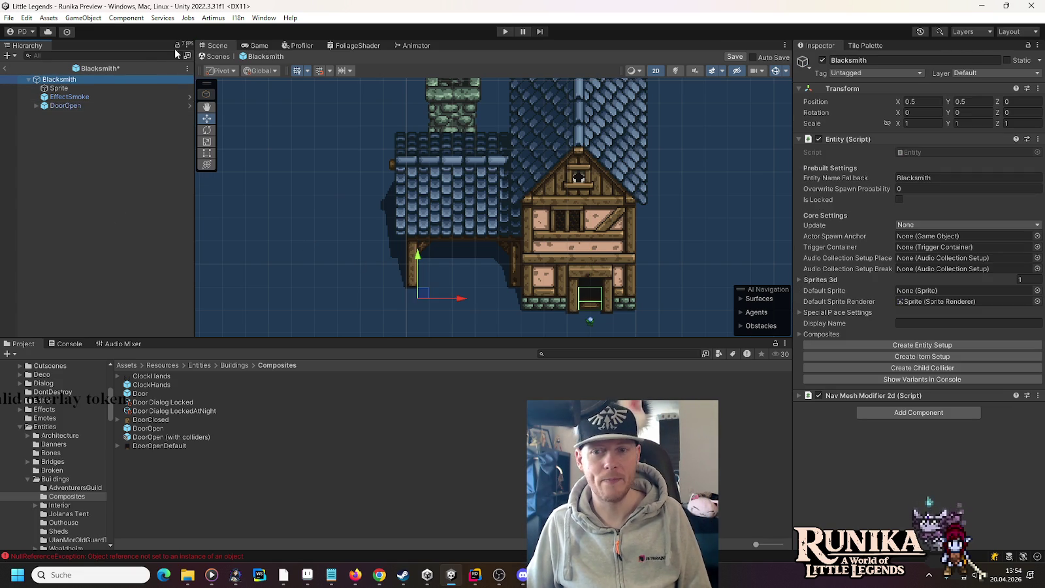
# Create a child collider with width 2,5 and move it onto the house's base.
pyautogui.click(911, 370)
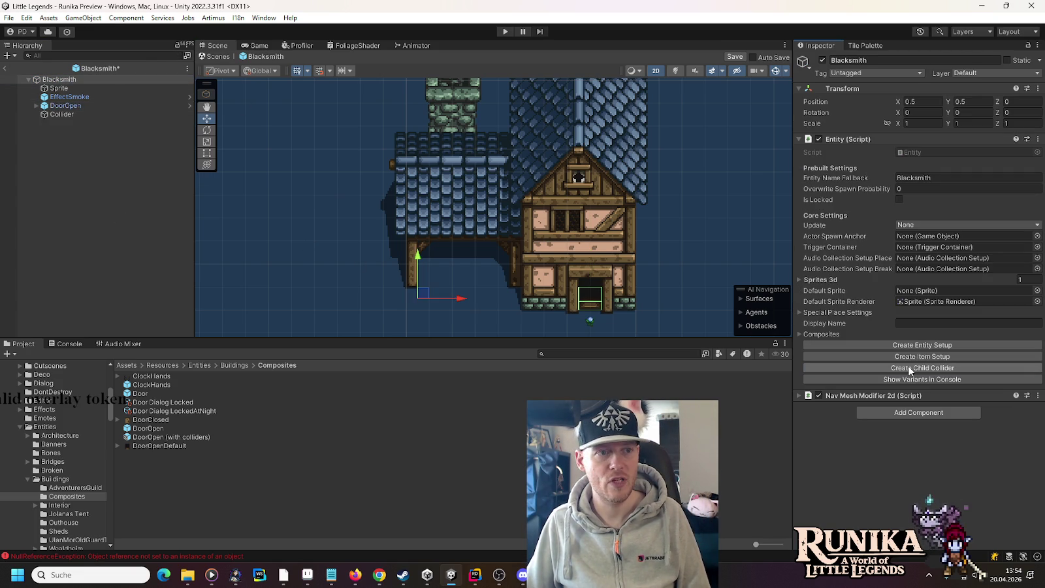
pyautogui.click(94, 116)
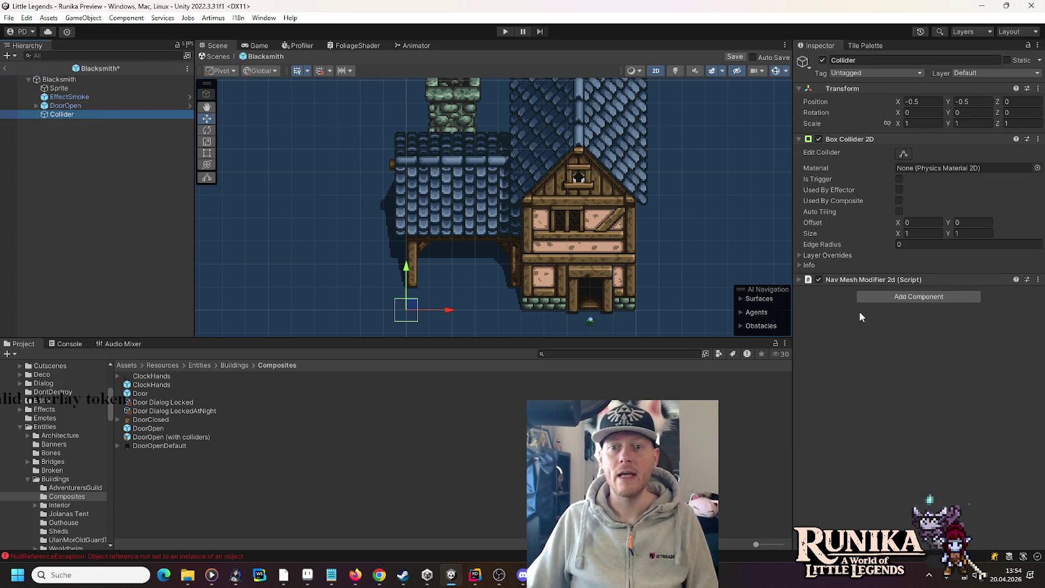
pyautogui.click(798, 138)
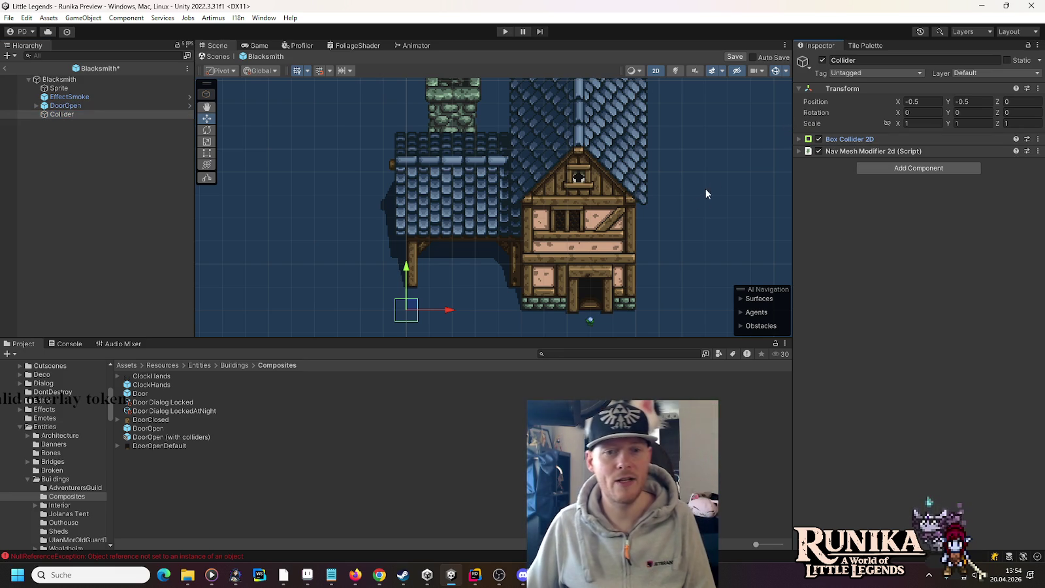
pyautogui.click(82, 108)
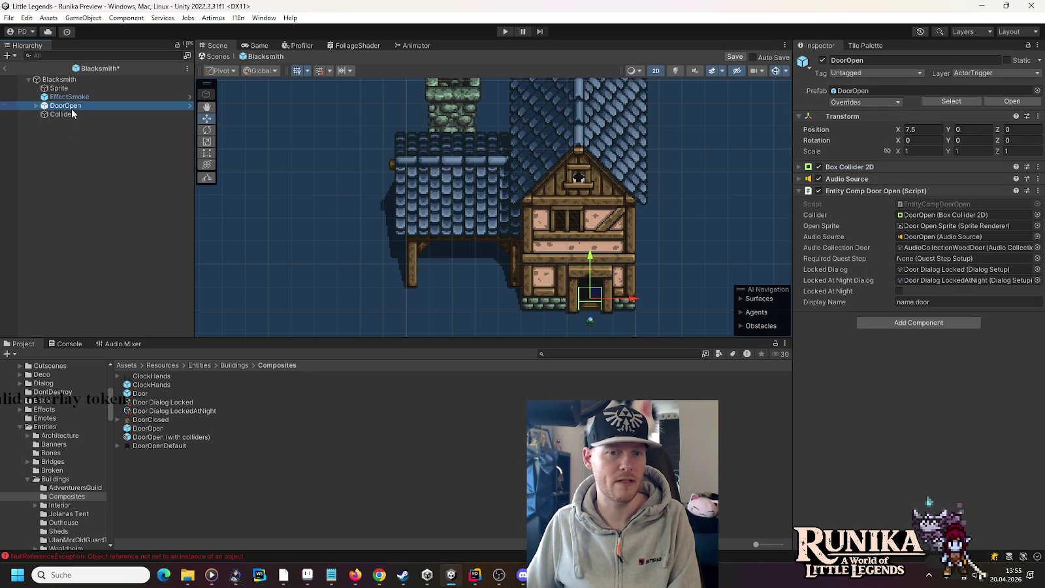
pyautogui.click(77, 114)
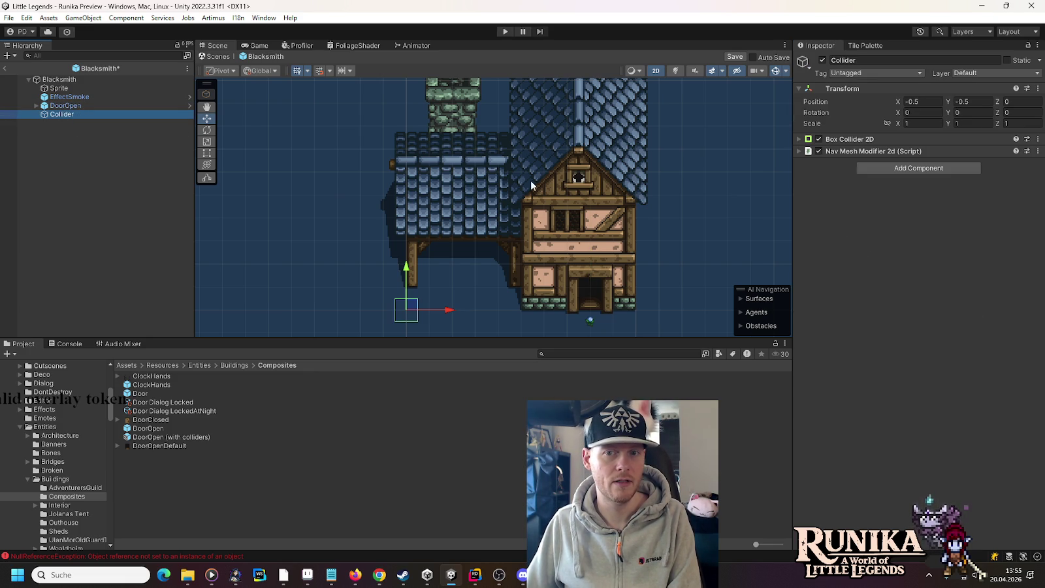
pyautogui.click(883, 139)
pyautogui.click(930, 233)
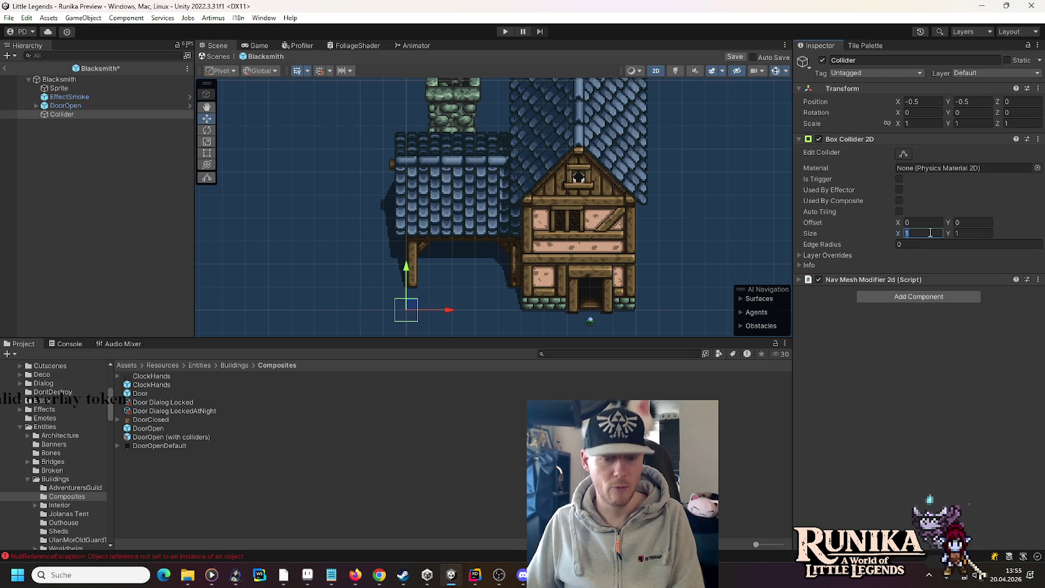
pyautogui.write('2,5')
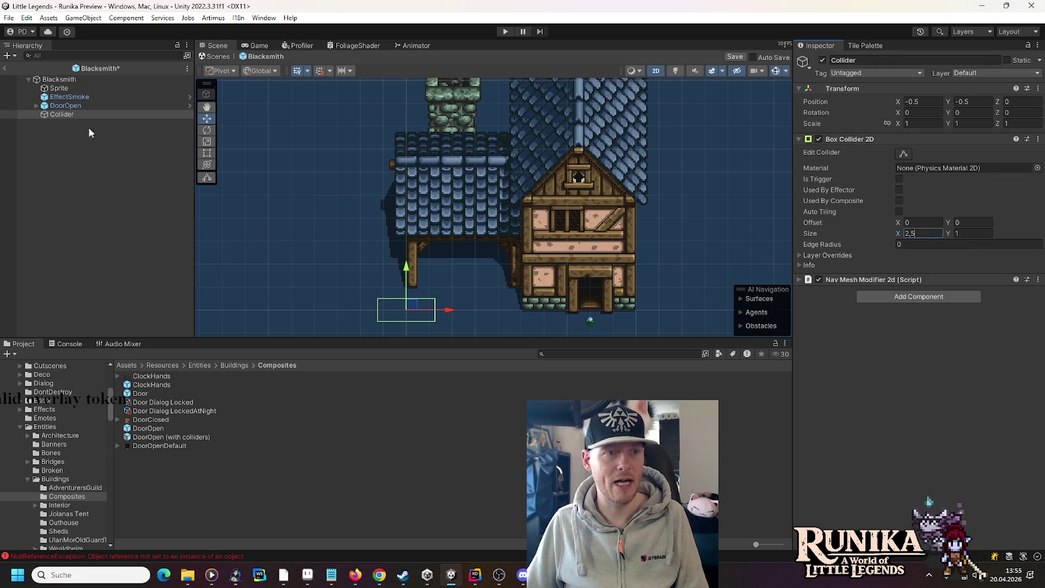
pyautogui.moveTo(411, 303); pyautogui.dragTo(555, 296)
# Duplicate it into a 1.5-wide collider on the right and a 5×5 collider over the main building.
pyautogui.click(51, 114)
pyautogui.hotkey('ctrl', 'd')
pyautogui.click(918, 233)
pyautogui.write('1.5')
pyautogui.press('Return')
pyautogui.moveTo(557, 295); pyautogui.dragTo(625, 296)
pyautogui.click(74, 123)
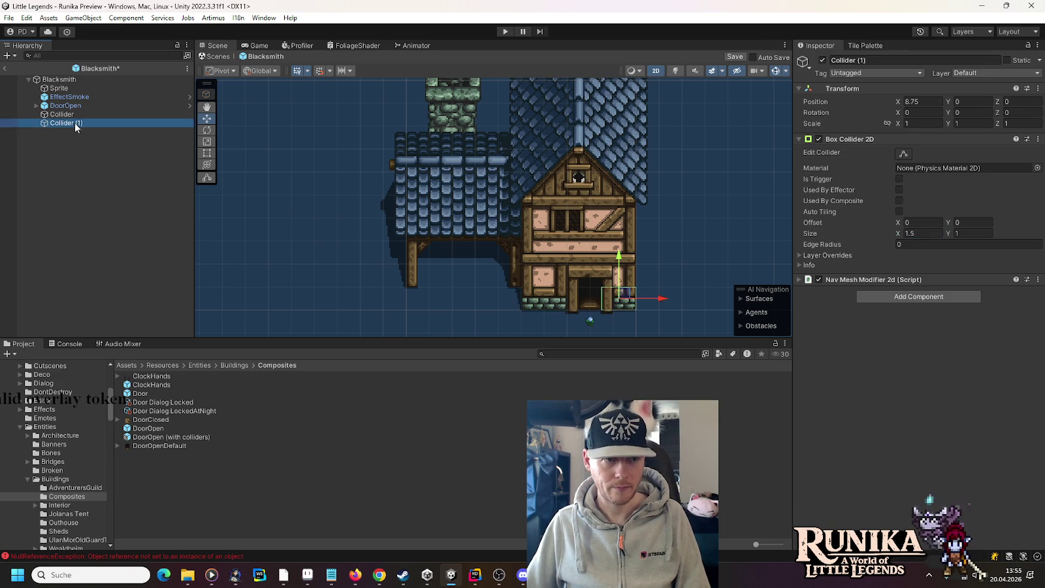
pyautogui.hotkey('ctrl', 'd')
pyautogui.click(938, 233)
pyautogui.write('5')
pyautogui.press('Tab')
pyautogui.write('5')
pyautogui.moveTo(624, 297)
pyautogui.mouseDown()
pyautogui.moveTo(604, 227)
pyautogui.moveTo(586, 228)
pyautogui.mouseUp()
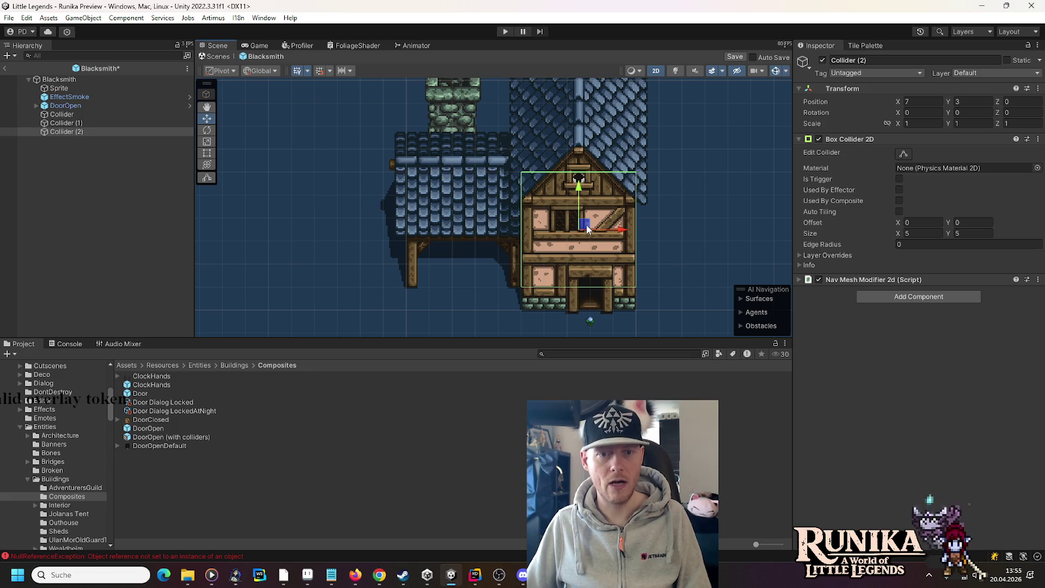
# Add a 0.5×0.5 collider at the building's lower-left corner, duplicate it, and select Collider (6).
pyautogui.hotkey('ctrl', 'd')
pyautogui.click(917, 233)
pyautogui.write('0.5')
pyautogui.click(969, 233)
pyautogui.write('0.5')
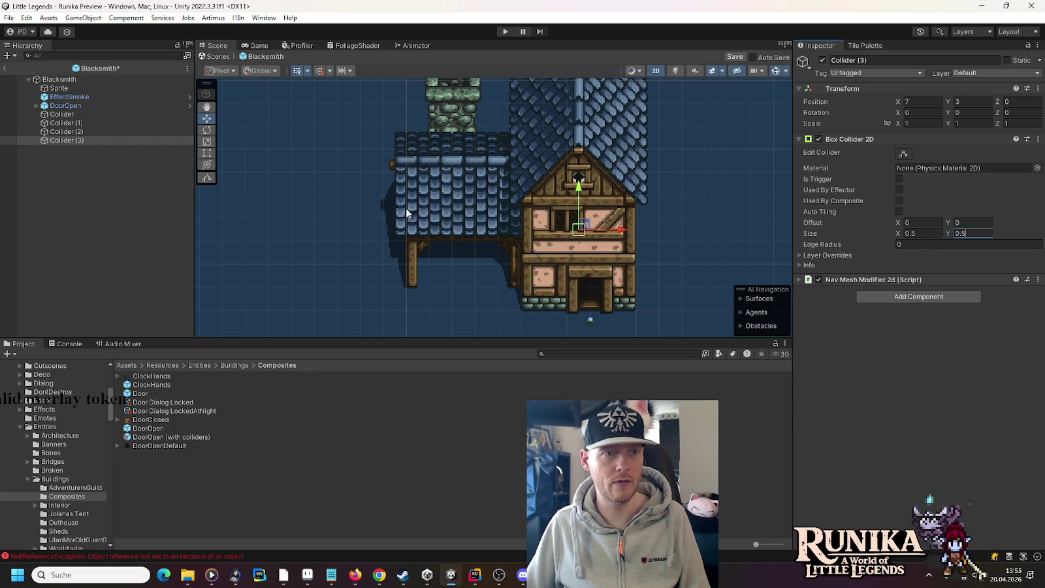
pyautogui.moveTo(581, 230)
pyautogui.mouseDown()
pyautogui.moveTo(521, 280)
pyautogui.moveTo(416, 284)
pyautogui.moveTo(419, 201)
pyautogui.moveTo(521, 200)
pyautogui.mouseUp()
pyautogui.hotkey('ctrl', 'd')
pyautogui.hotkey('ctrl', 'd')
pyautogui.hotkey('ctrl', 'd')
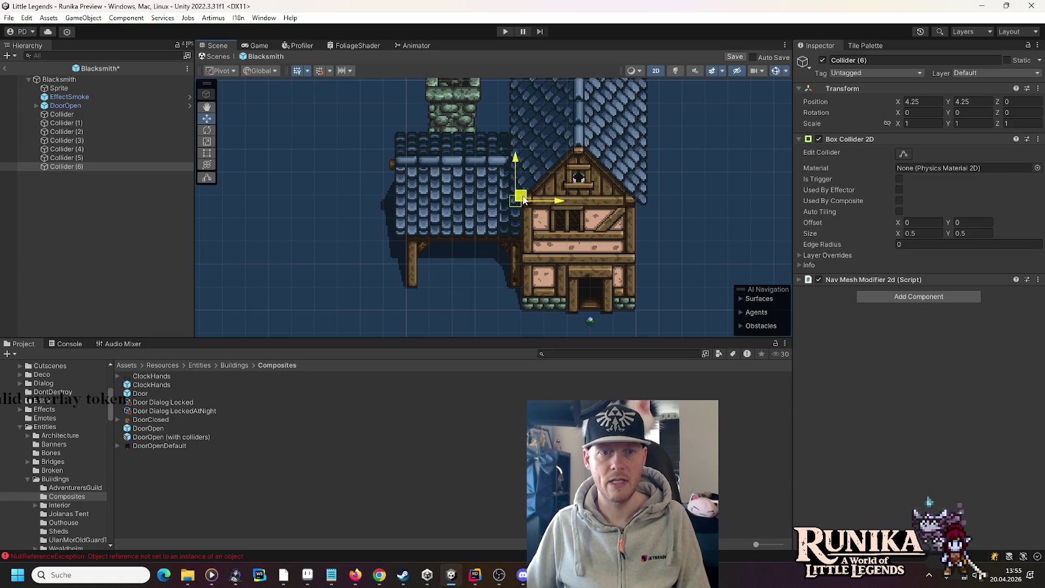
pyautogui.click(83, 79)
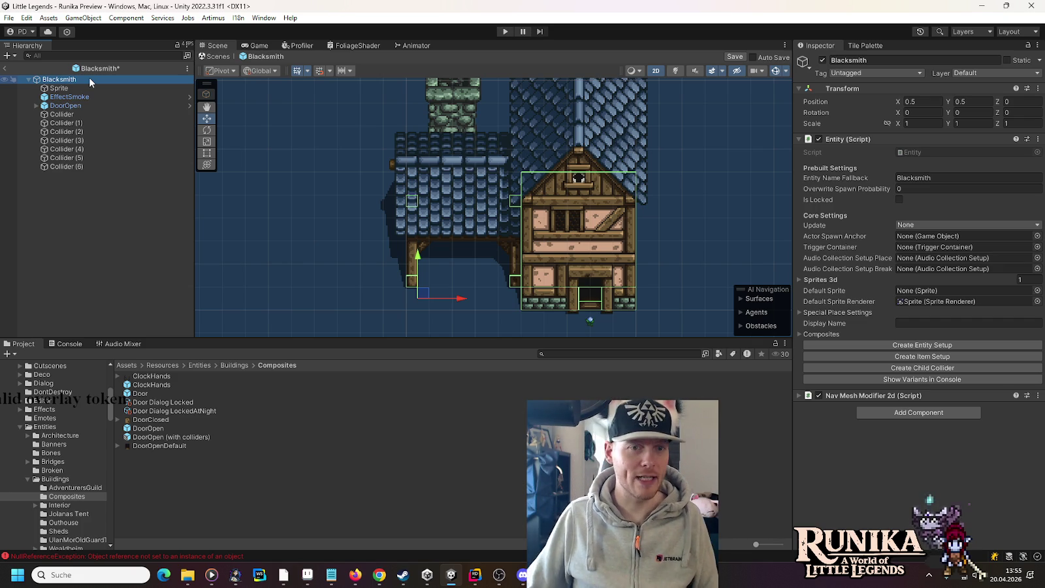
pyautogui.click(81, 166)
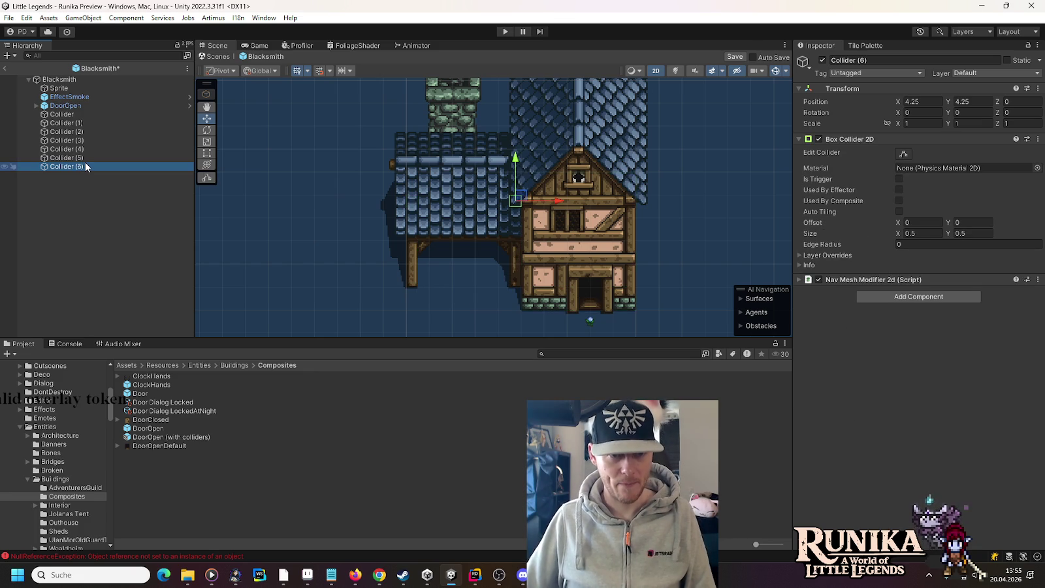
# Duplicate Collider (6) into a 2×2 collider placed on the left wing.
pyautogui.hotkey('ctrl', 'd')
pyautogui.click(933, 235)
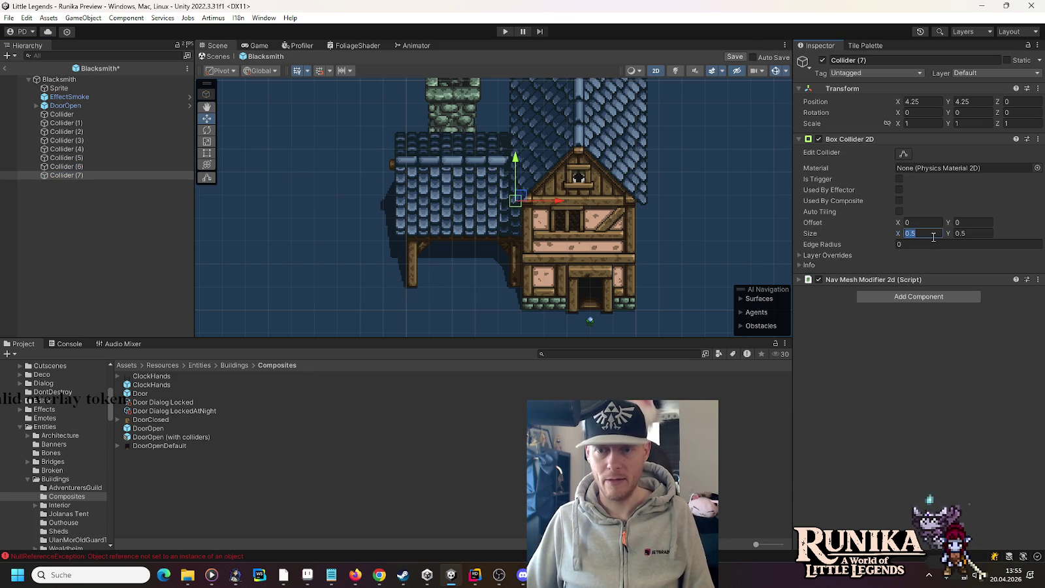
pyautogui.write('2')
pyautogui.press('Tab')
pyautogui.write('2')
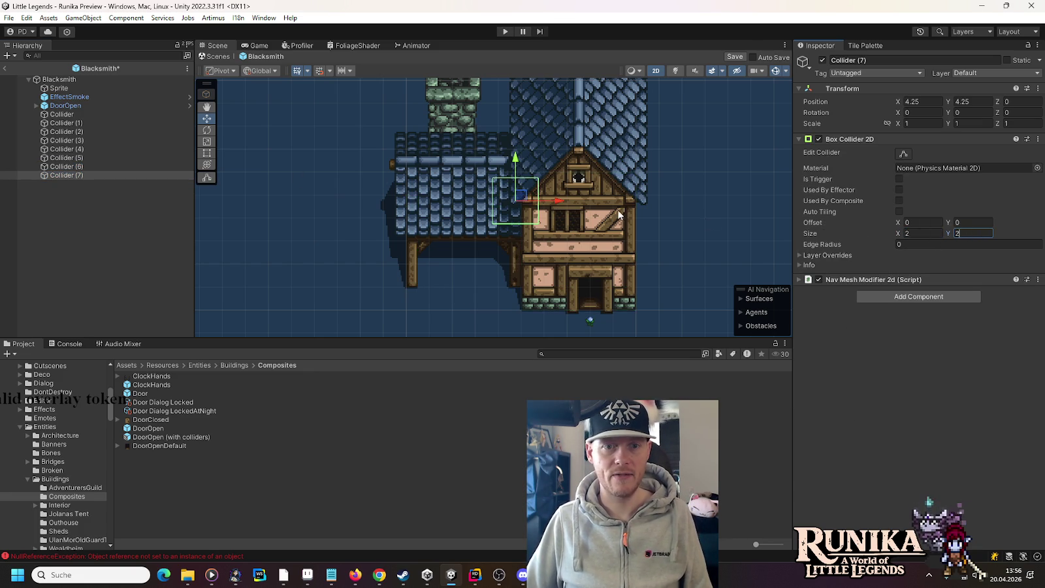
pyautogui.moveTo(523, 199); pyautogui.dragTo(458, 194)
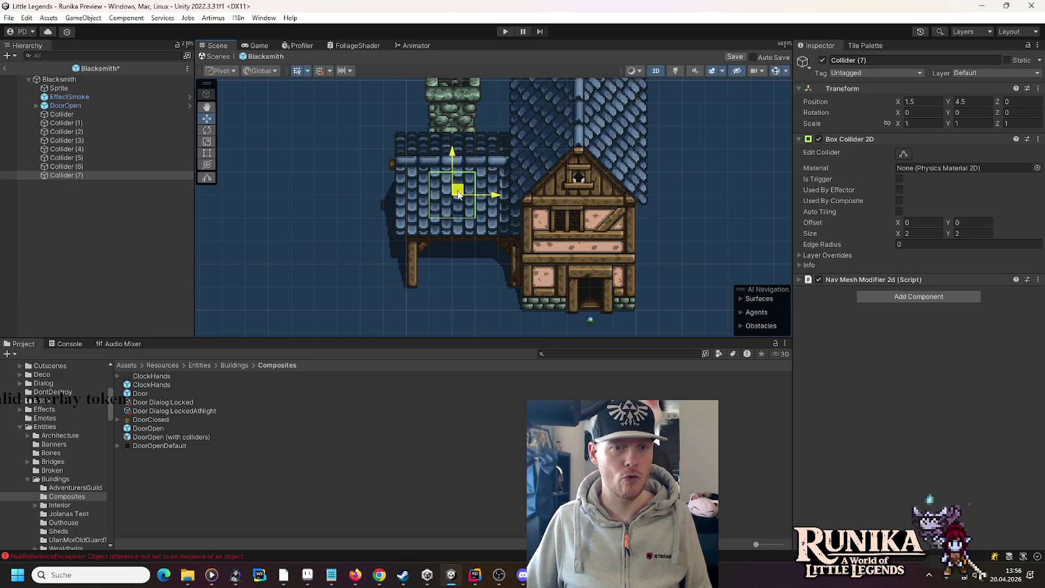
# Widen Collider (7) to 3 and save the Blacksmith prefab.
pyautogui.click(58, 79)
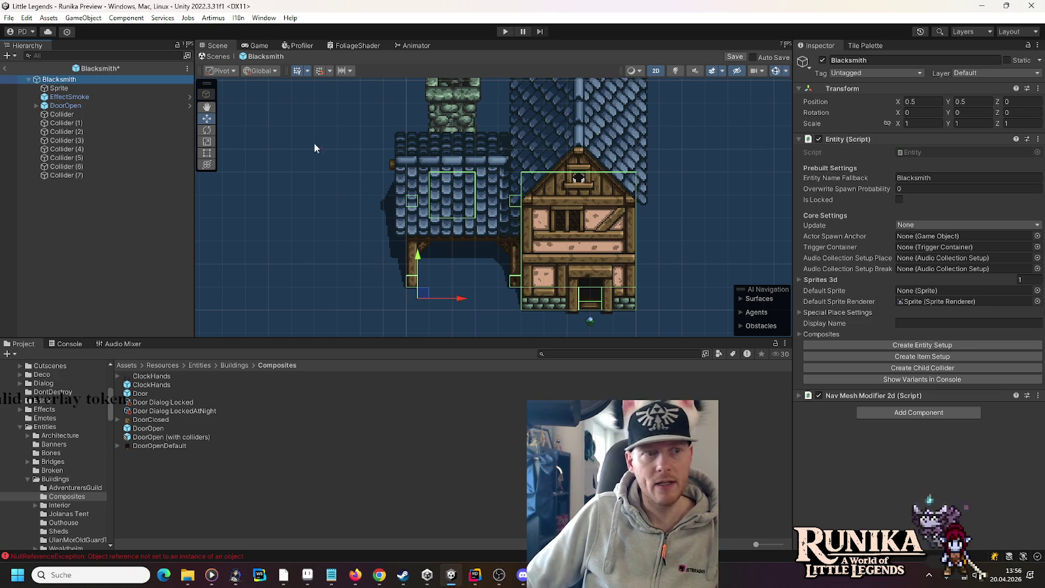
pyautogui.click(106, 177)
pyautogui.click(920, 233)
pyautogui.write('3')
pyautogui.click(57, 79)
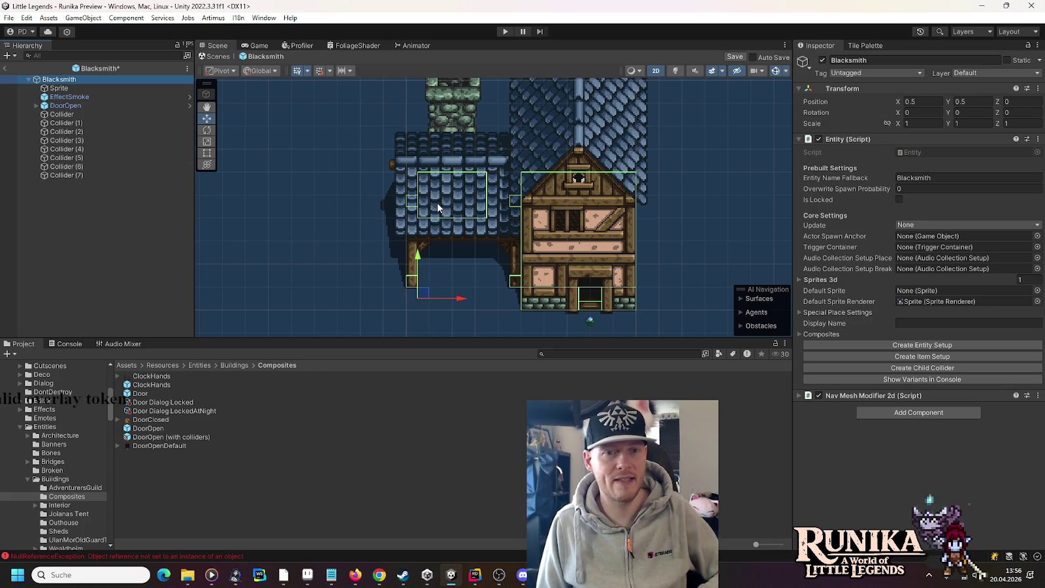
pyautogui.hotkey('ctrl', 's')
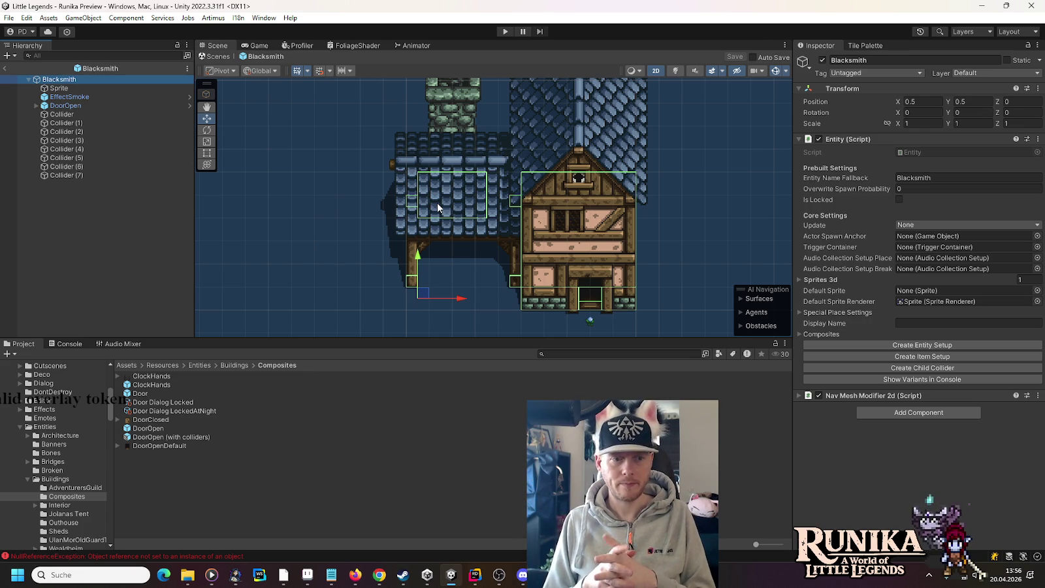
pyautogui.scroll(-5, 29, 472)
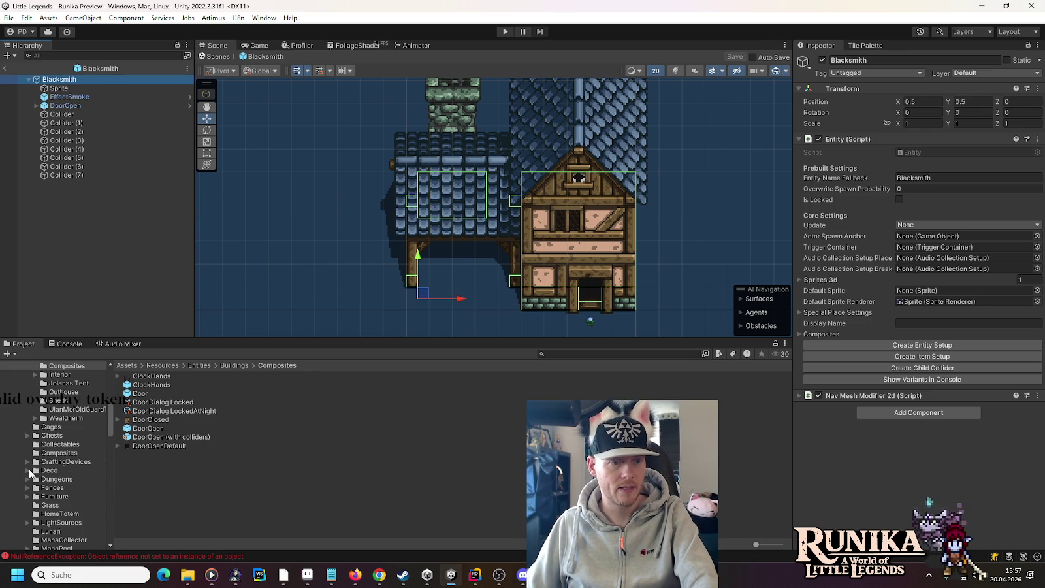
# Create an entity setup for the Blacksmith prefab with size 10×6.
pyautogui.scroll(2, 29, 471)
pyautogui.click(62, 450)
pyautogui.click(36, 451)
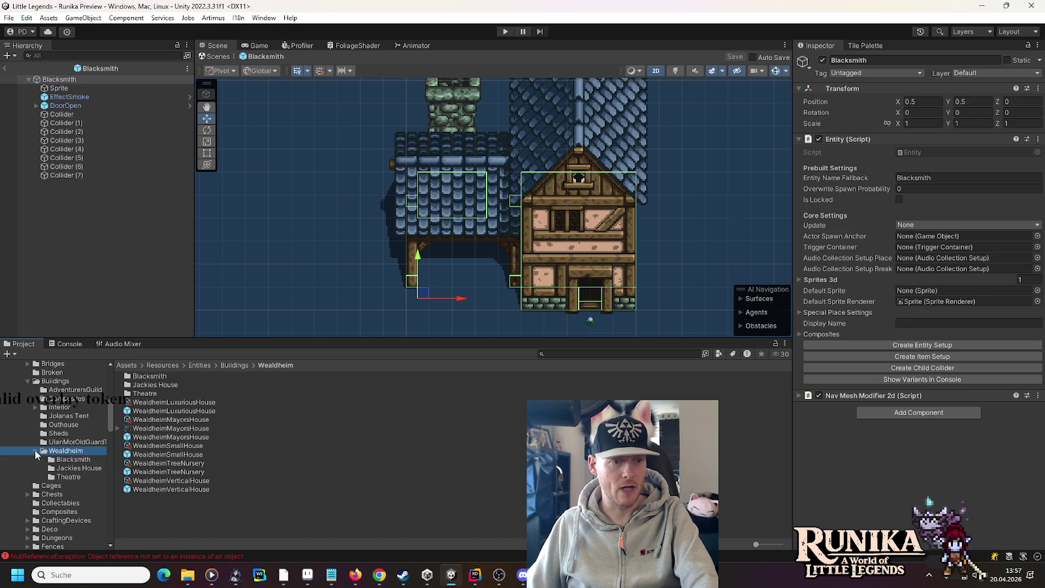
pyautogui.click(69, 459)
pyautogui.click(148, 386)
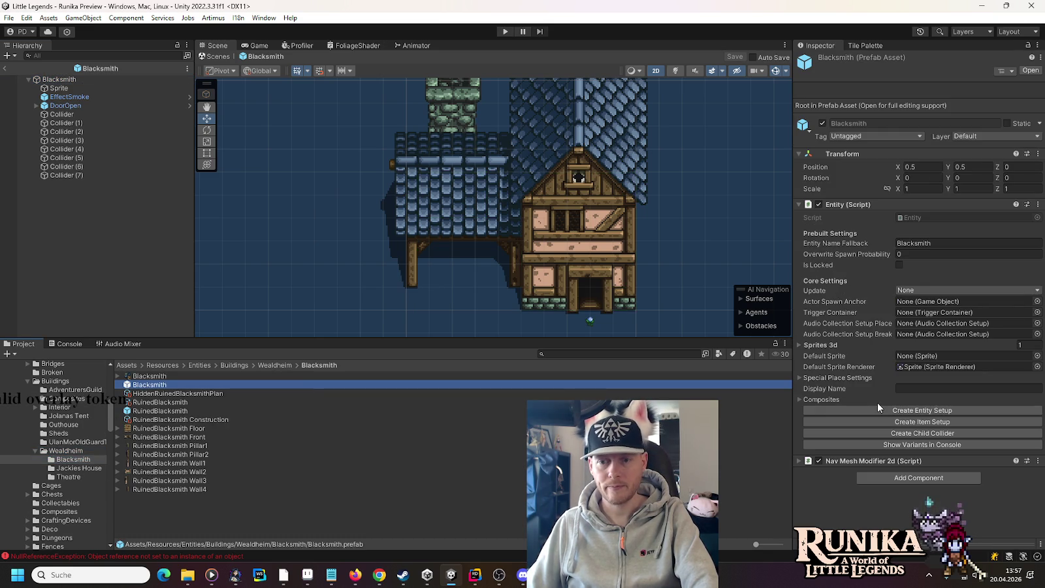
pyautogui.click(876, 410)
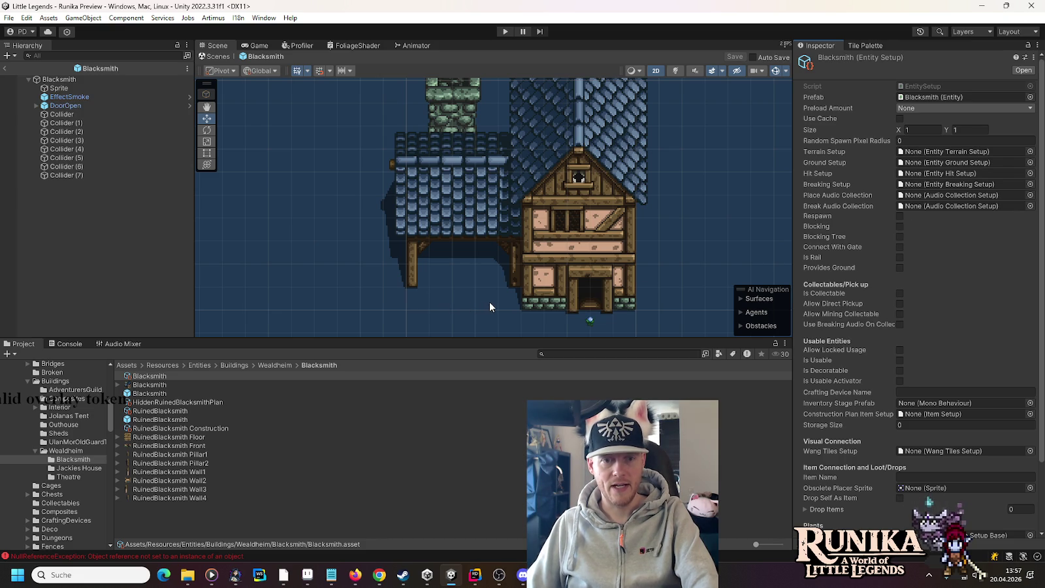
pyautogui.click(925, 130)
pyautogui.write('10')
pyautogui.press('Return')
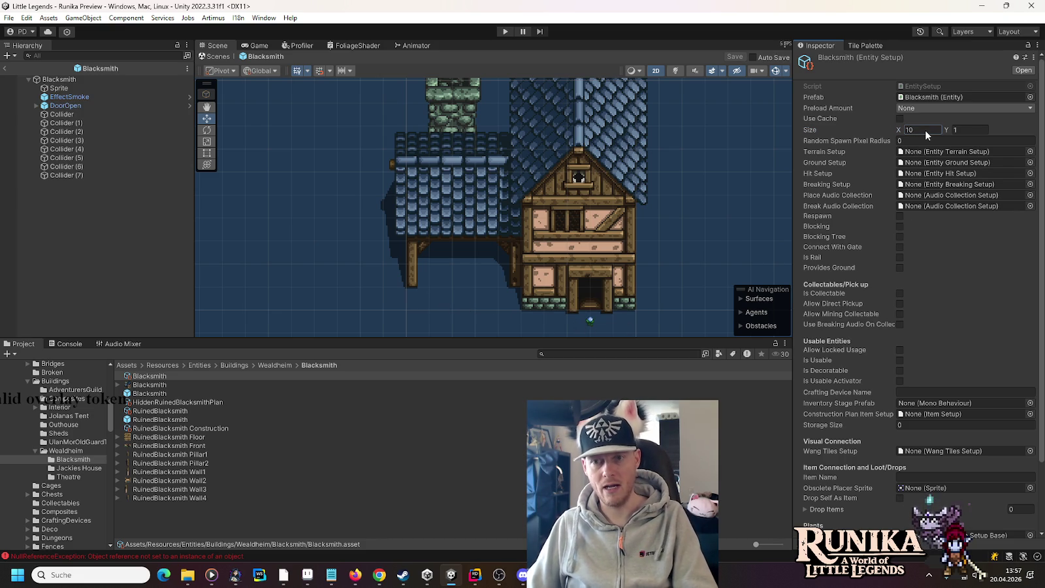
pyautogui.click(965, 130)
pyautogui.write('6')
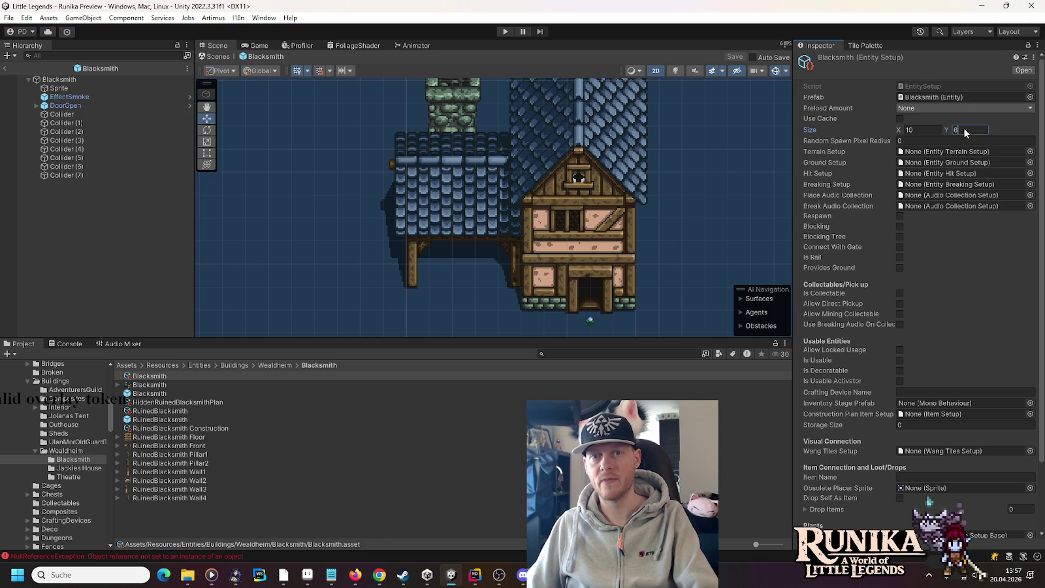
# Set terrain Construction, ground PermittedOnDecorationAndFarmland, Unbreakable, AudioCollectionStonePick break sound, and blocking.
pyautogui.click(1030, 151)
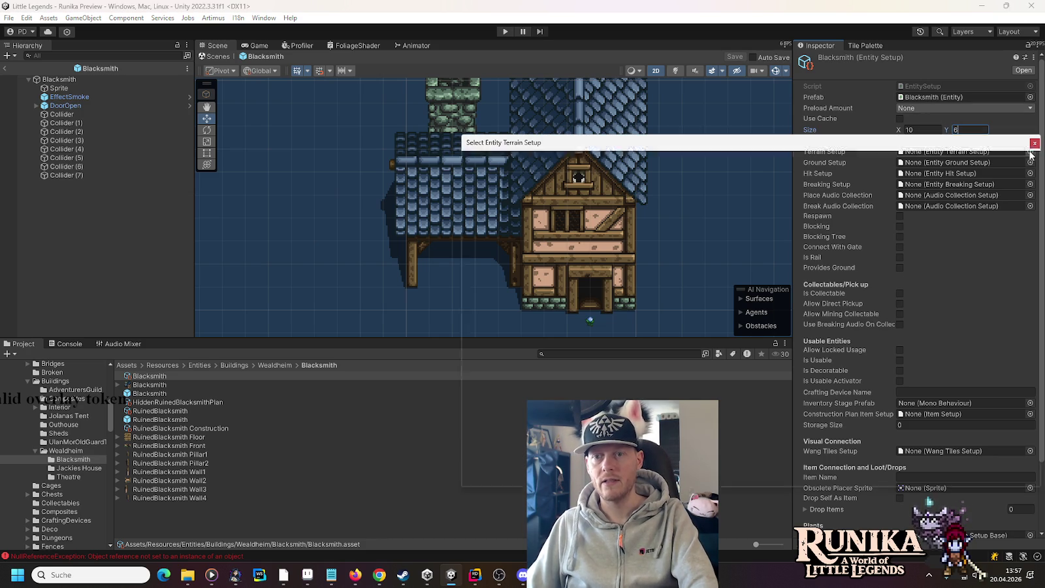
pyautogui.doubleClick(500, 189)
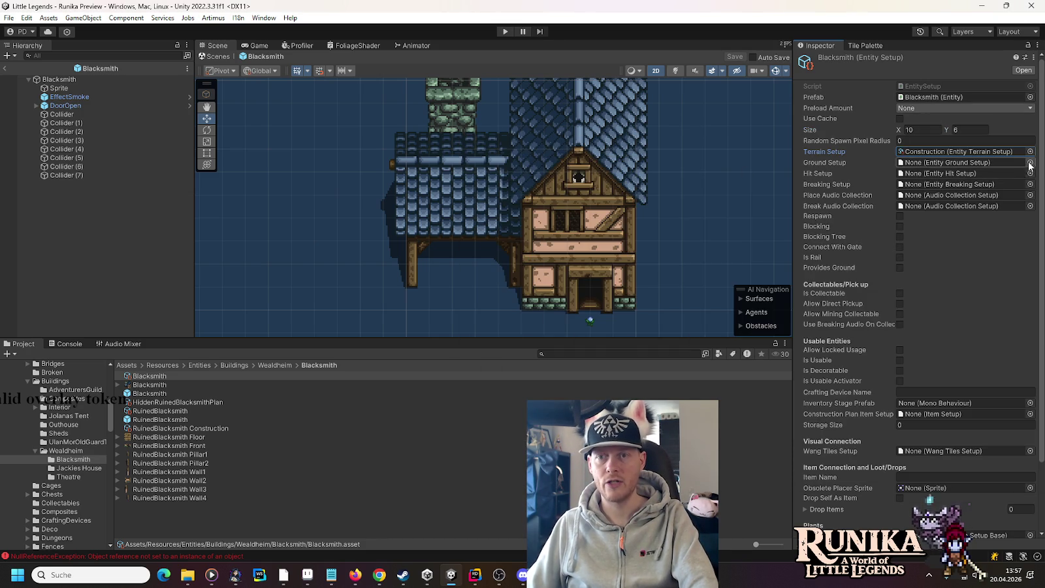
pyautogui.click(1030, 161)
pyautogui.doubleClick(546, 224)
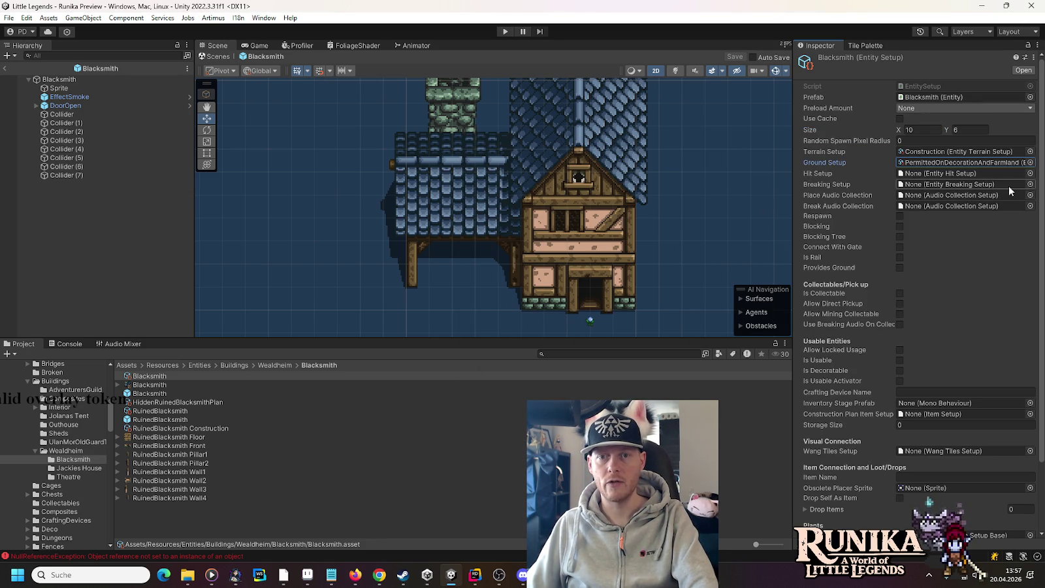
pyautogui.click(1030, 184)
pyautogui.doubleClick(497, 377)
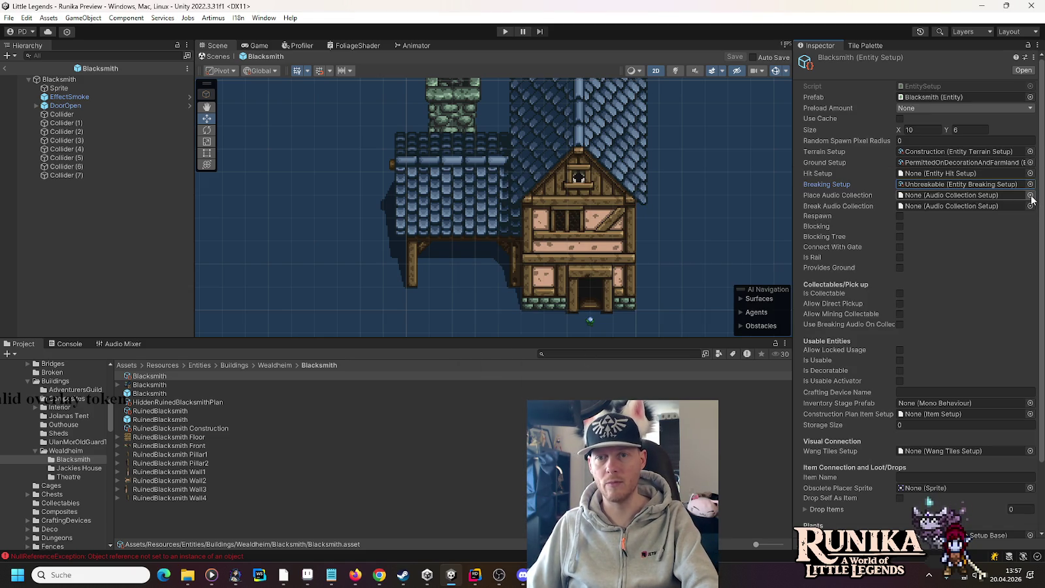
pyautogui.click(1030, 206)
pyautogui.write('s')
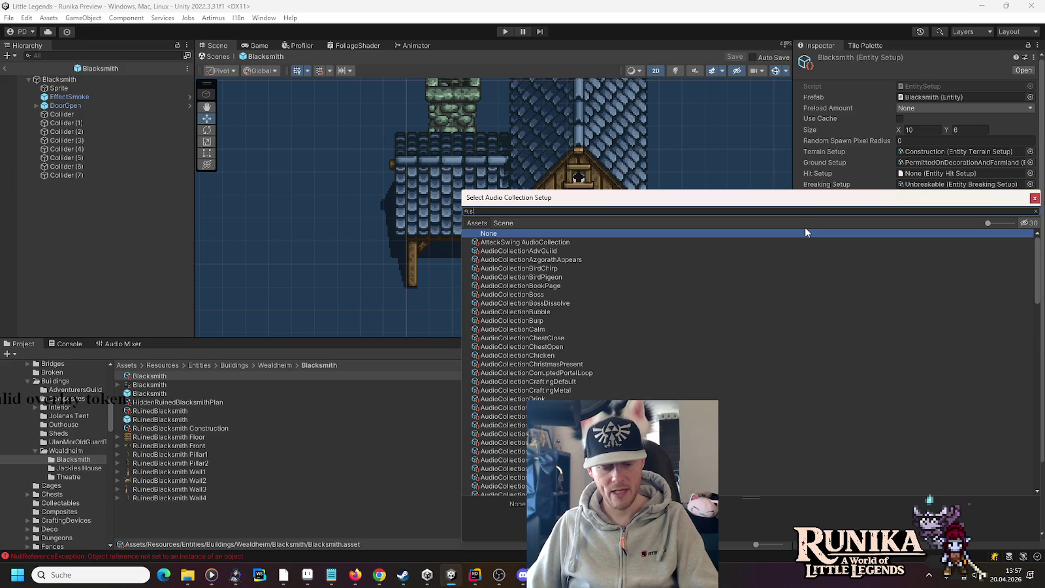
pyautogui.write('tone')
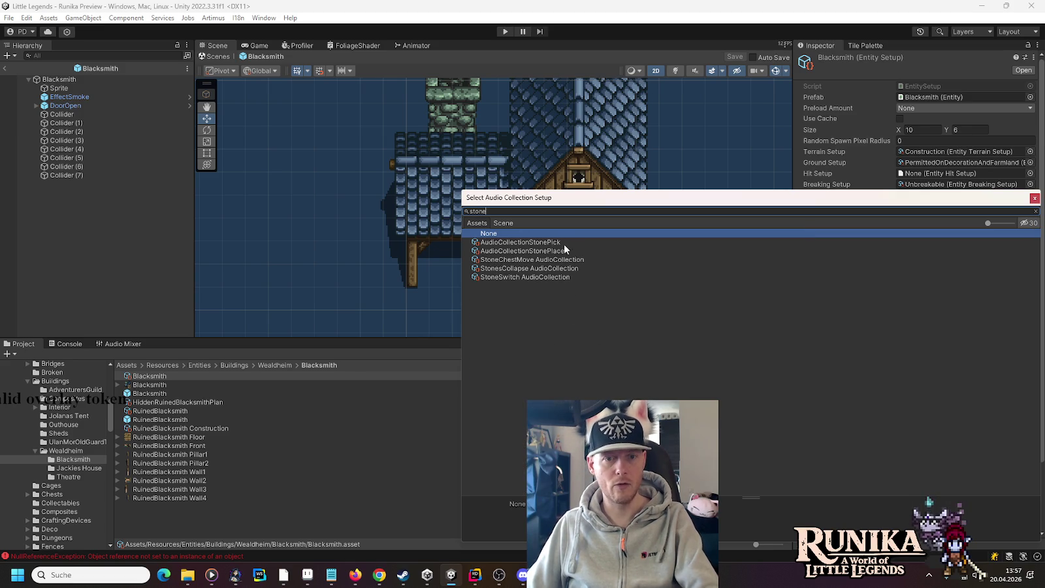
pyautogui.doubleClick(563, 243)
pyautogui.click(899, 227)
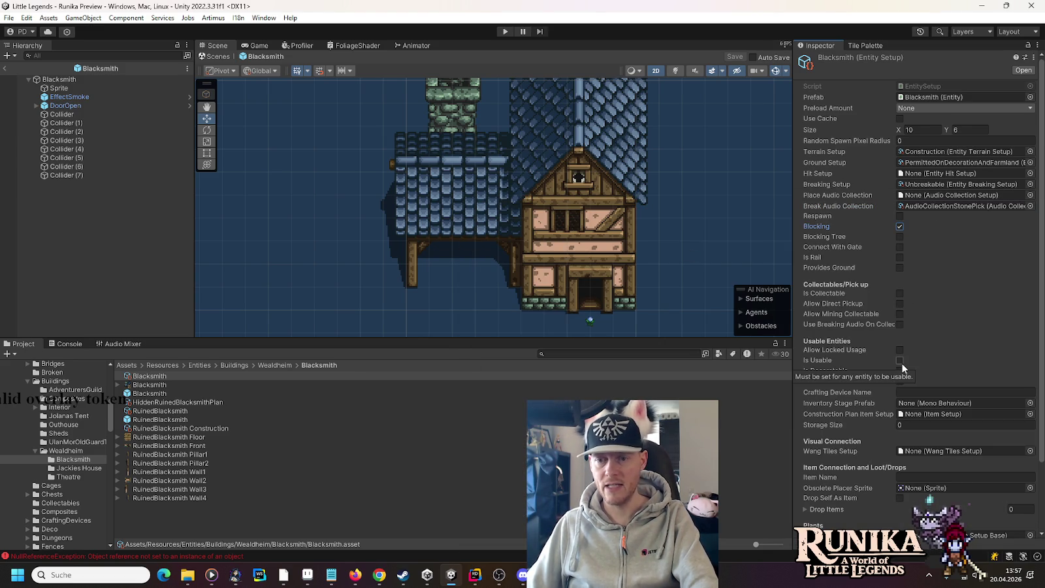
# Assign the EntityConfigs master collection, link the setup to RuinedBlacksmith Construction, and enter Play mode.
pyautogui.scroll(-3, 872, 333)
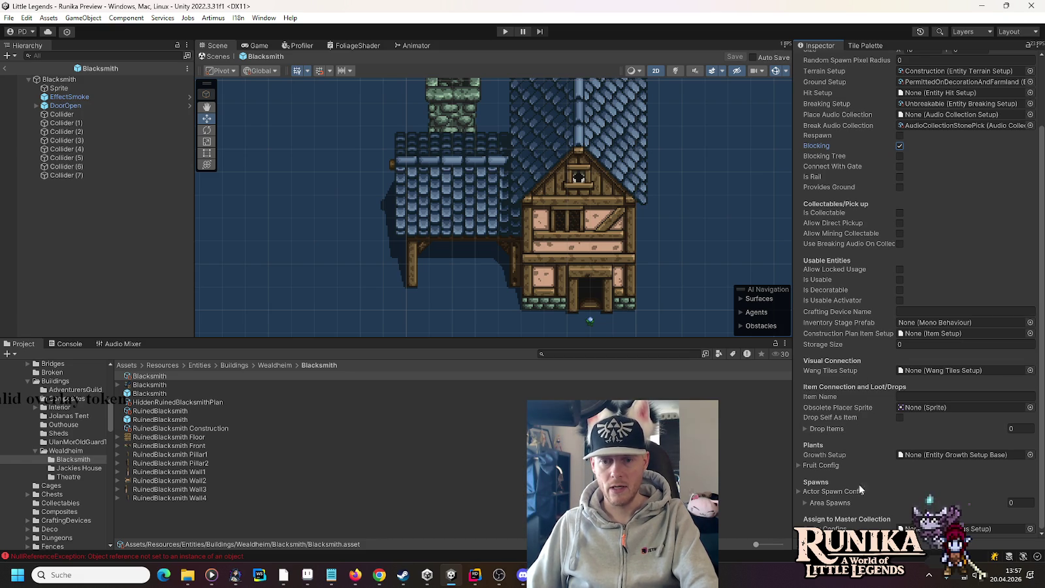
pyautogui.click(1031, 530)
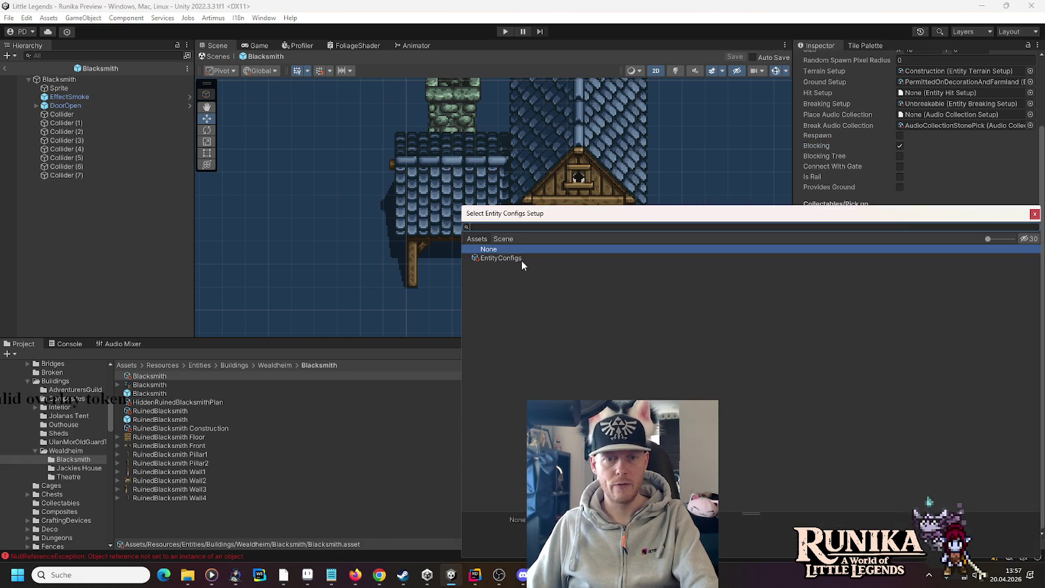
pyautogui.doubleClick(521, 260)
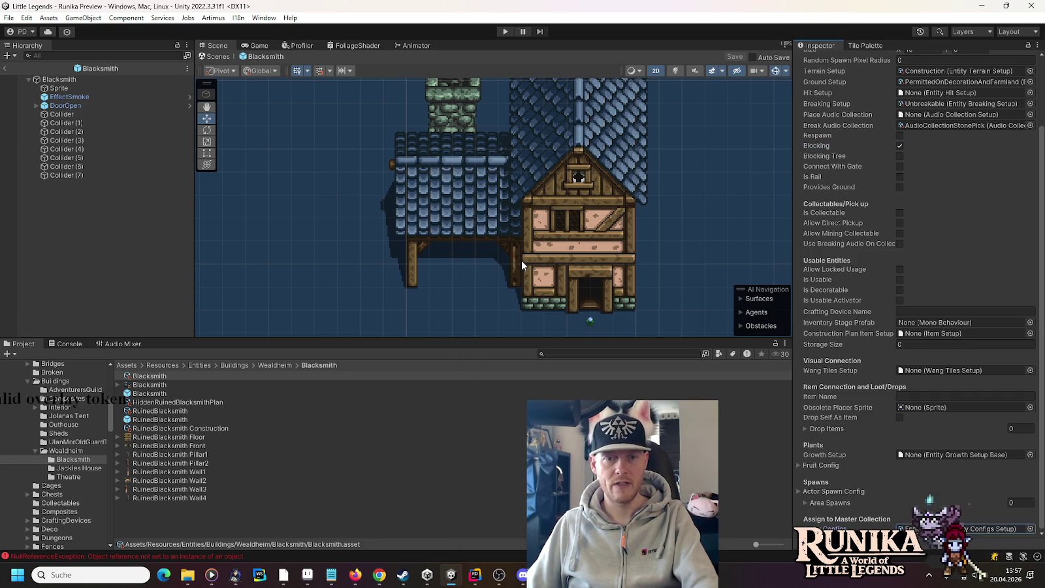
pyautogui.click(192, 429)
pyautogui.moveTo(152, 379)
pyautogui.mouseDown()
pyautogui.moveTo(882, 230)
pyautogui.moveTo(912, 207)
pyautogui.mouseUp()
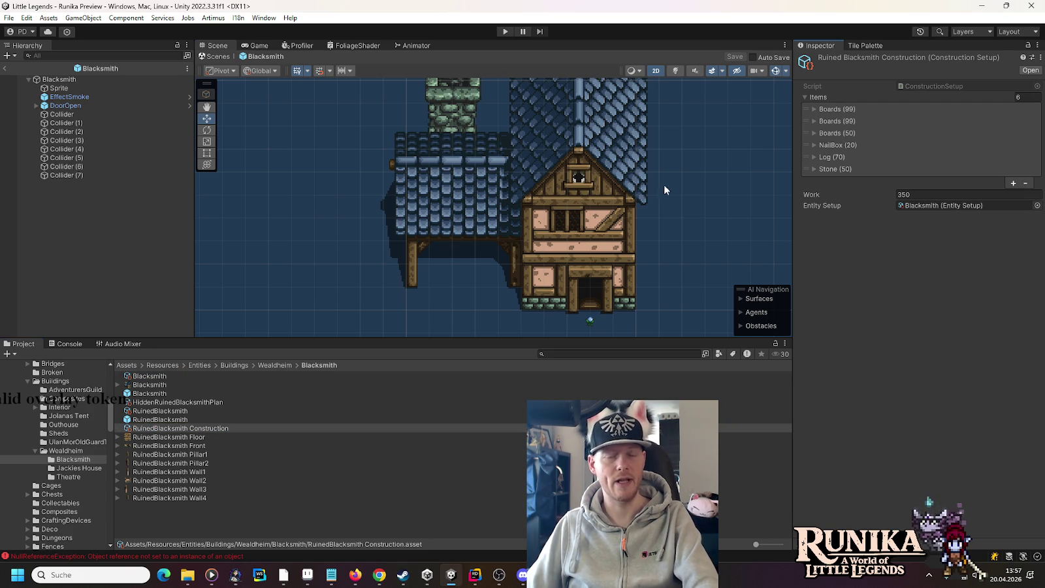
pyautogui.click(504, 32)
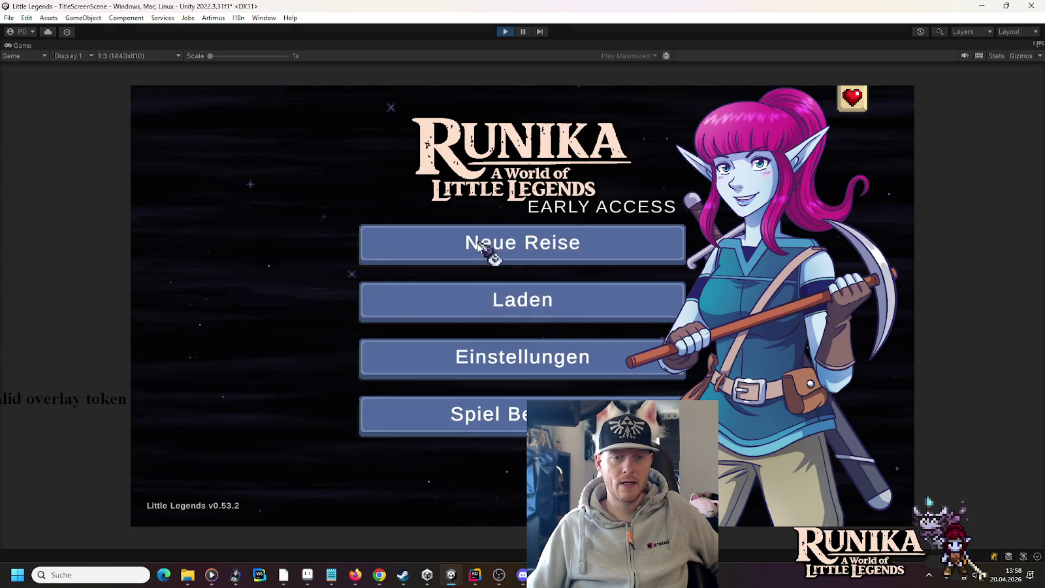
pyautogui.click(487, 299)
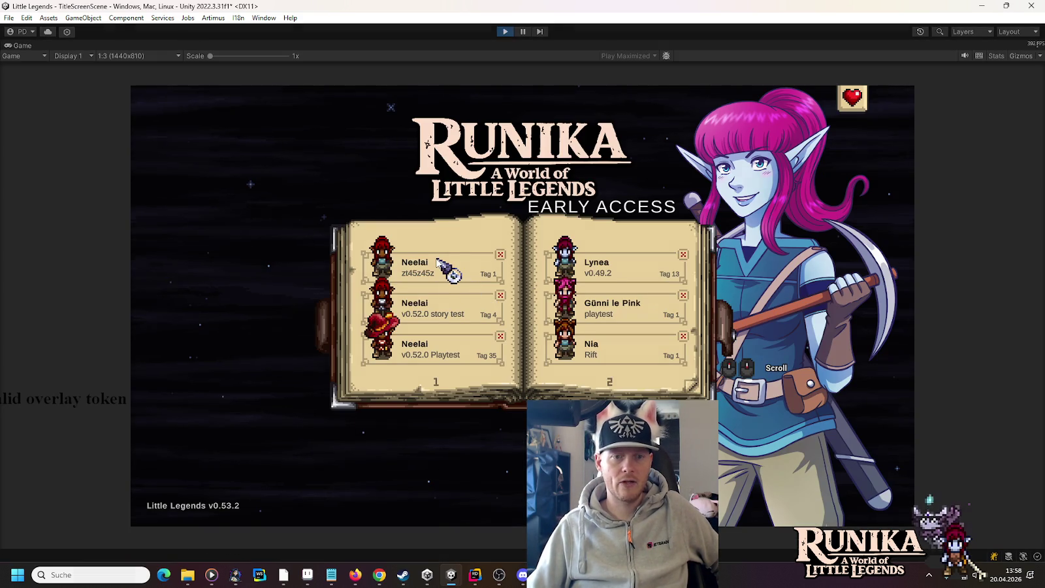
# Load the first saved game and walk the character into the ruined blacksmith house in Wealdheim.
pyautogui.click(437, 260)
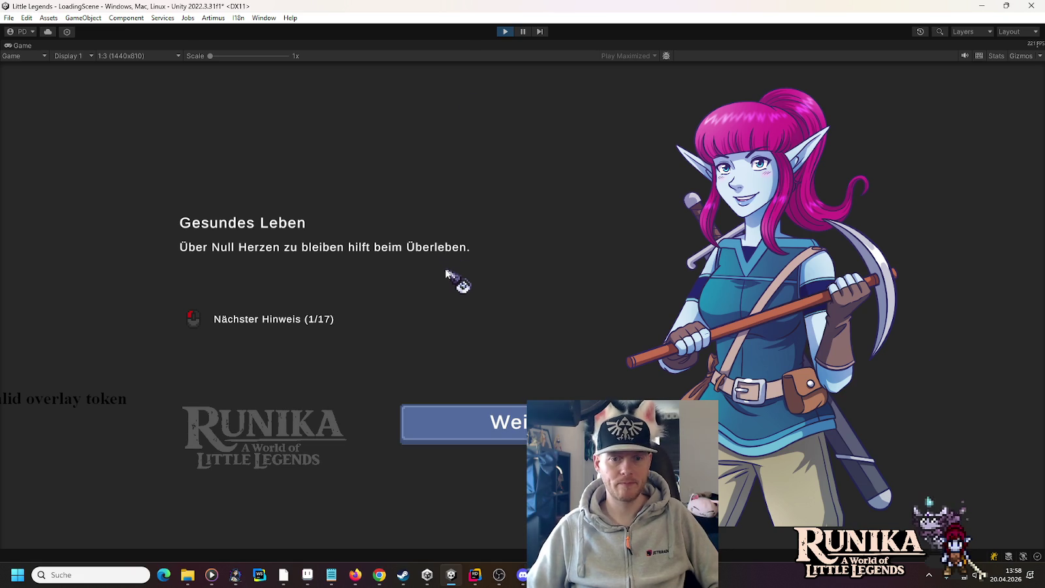
pyautogui.click(479, 419)
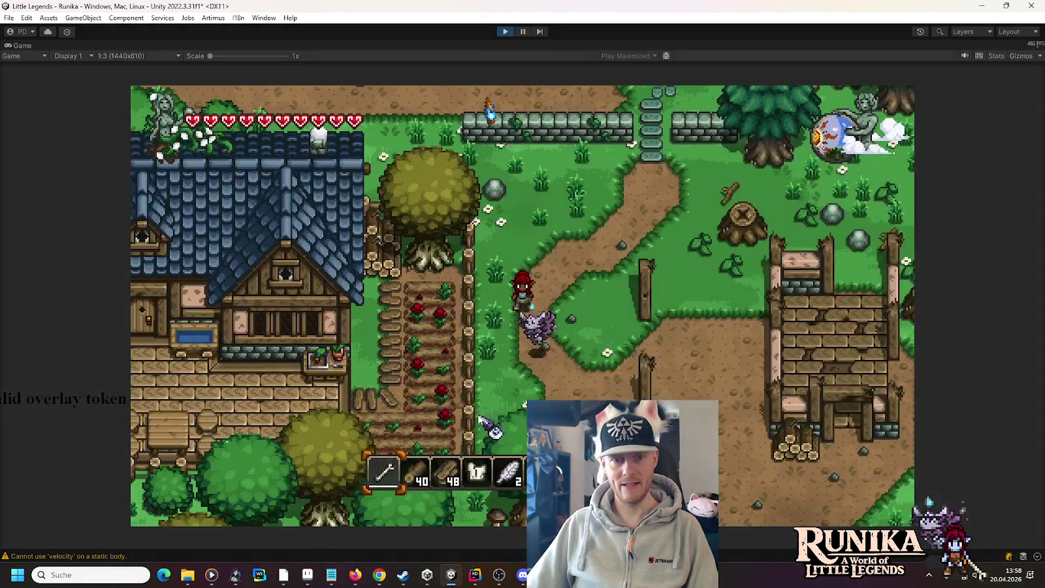
pyautogui.hotkey('s', 'd')
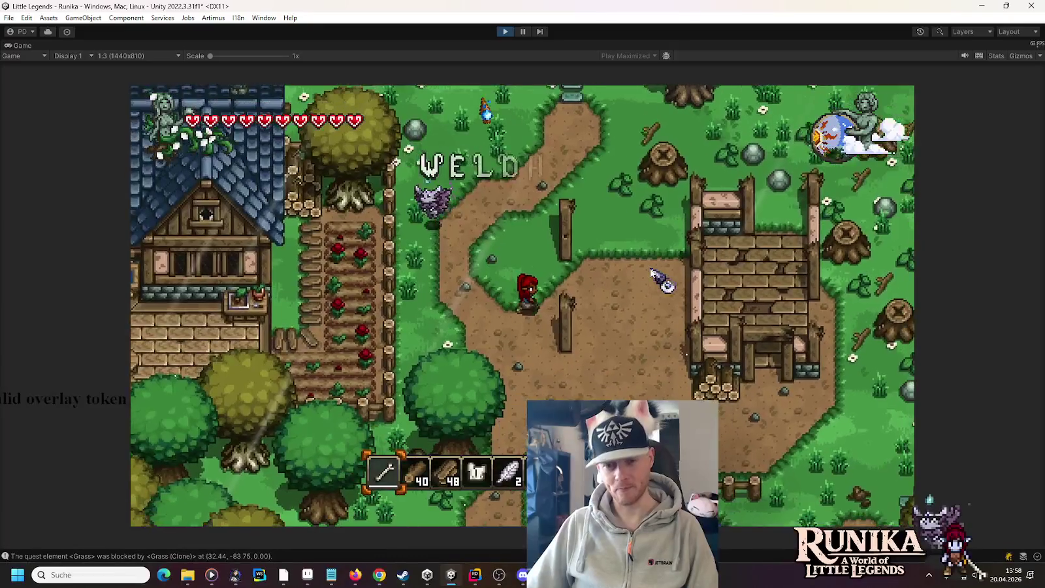
pyautogui.hotkey('s', 'd')
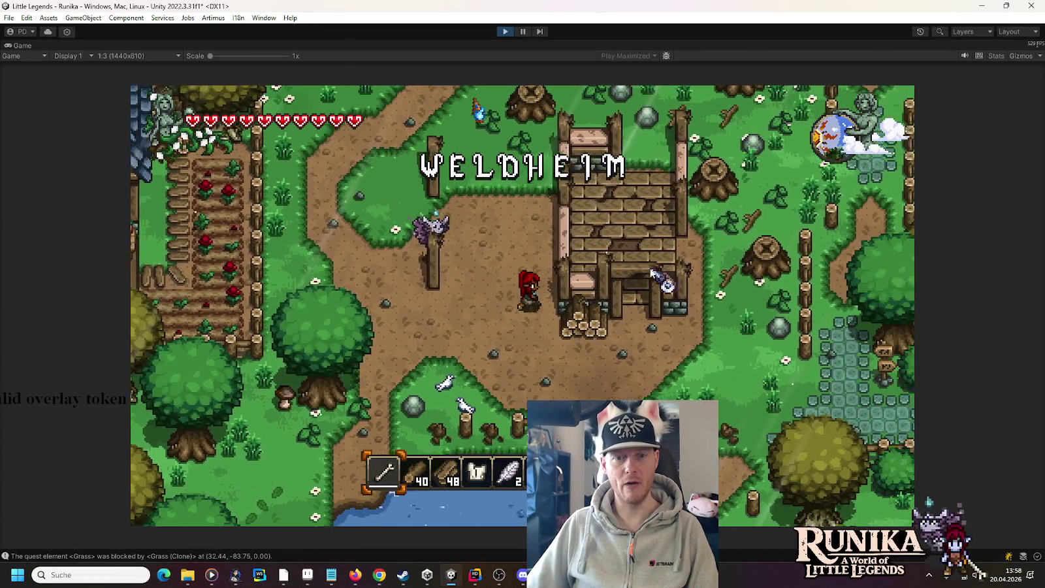
pyautogui.hotkey('w', 'd')
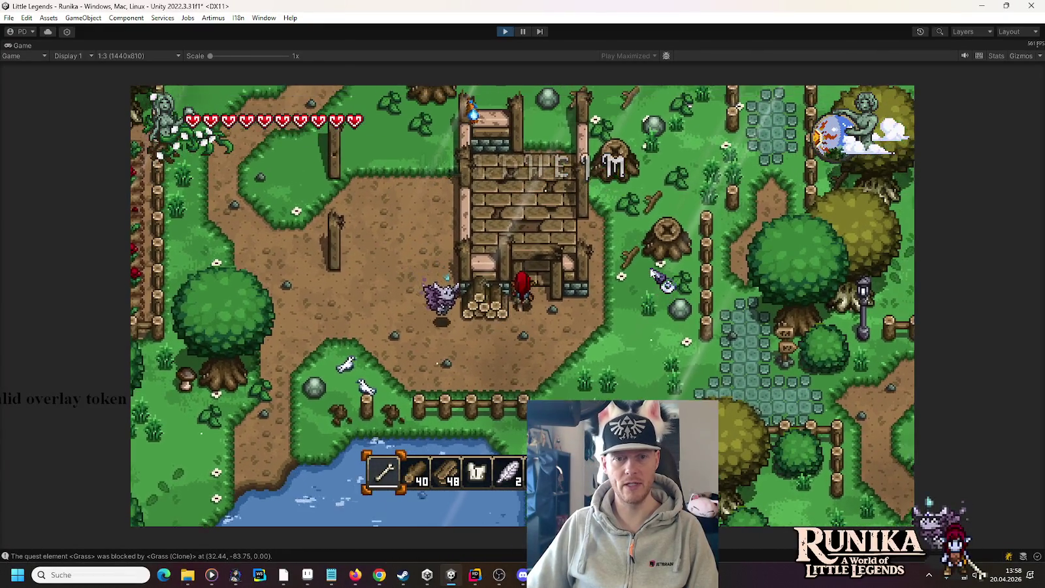
pyautogui.press('w')
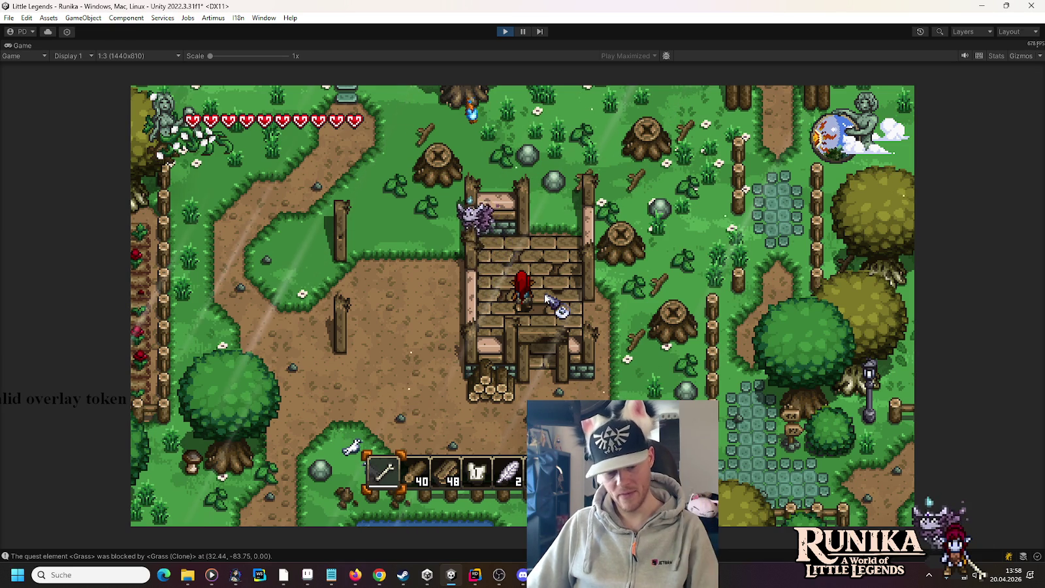
pyautogui.hotkey('s', 'a')
pyautogui.press('s')
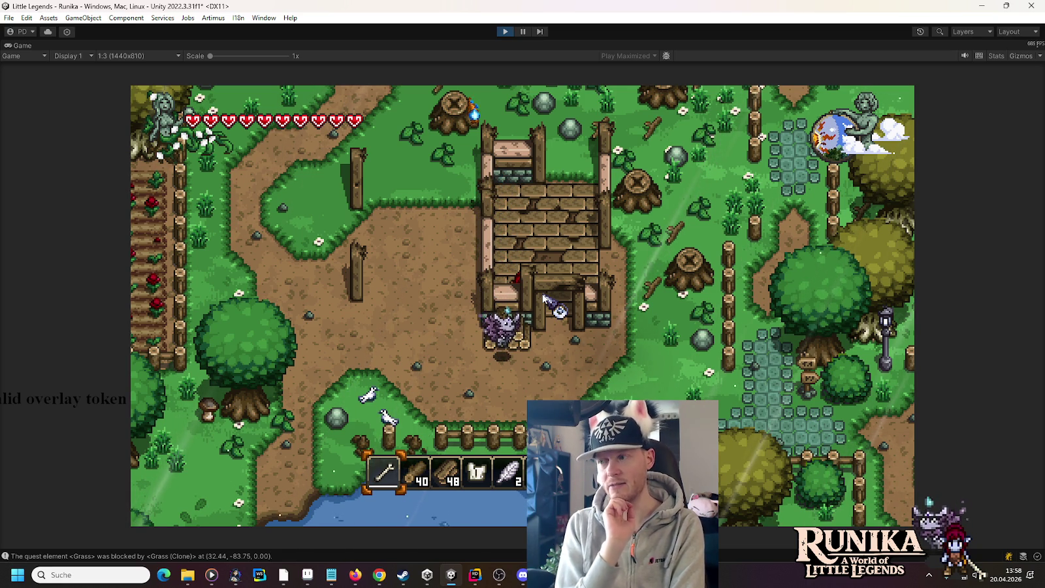
# Put both 99-wood stacks into the construction grid and the hammer into the tool slot.
pyautogui.press('e')
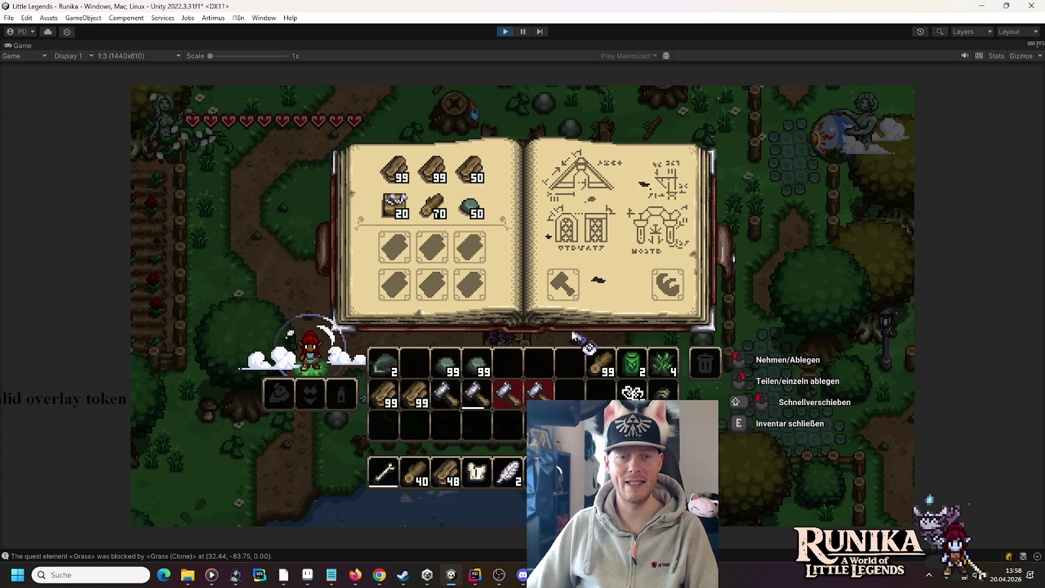
pyautogui.keyDown('shift'); pyautogui.click(385, 392); pyautogui.keyUp('shift')
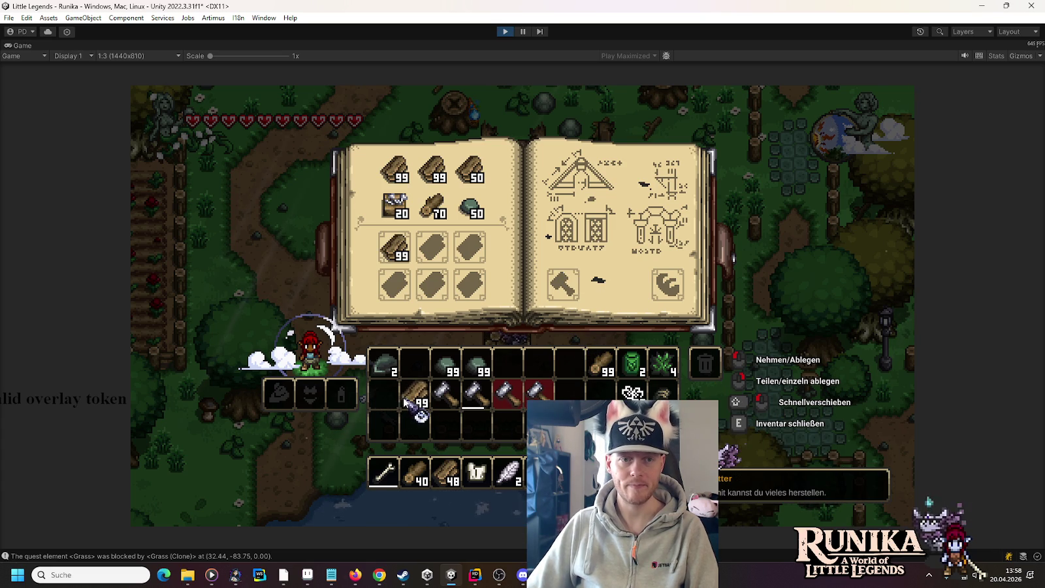
pyautogui.keyDown('shift'); pyautogui.click(418, 392); pyautogui.keyUp('shift')
pyautogui.click(475, 391)
pyautogui.click(563, 285)
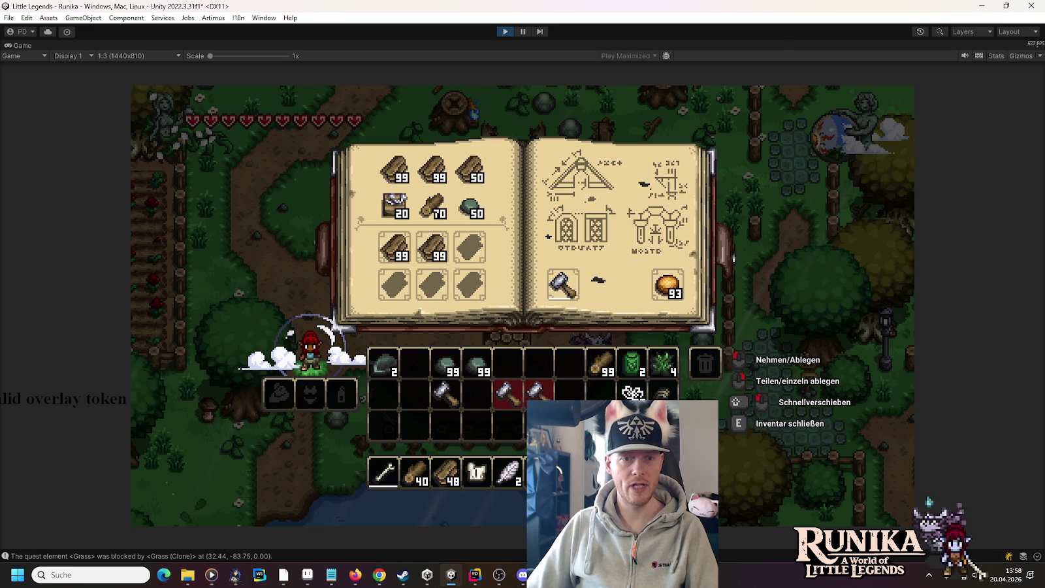
# Fill the remaining empty slots with the 48 logs, 99 logs and the stone stack.
pyautogui.click(444, 472)
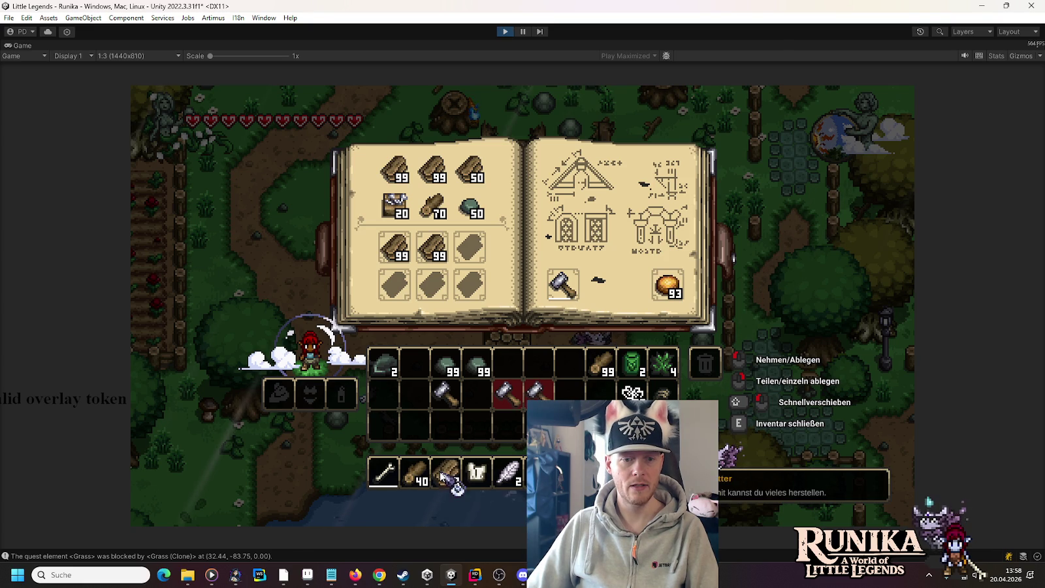
pyautogui.click(470, 251)
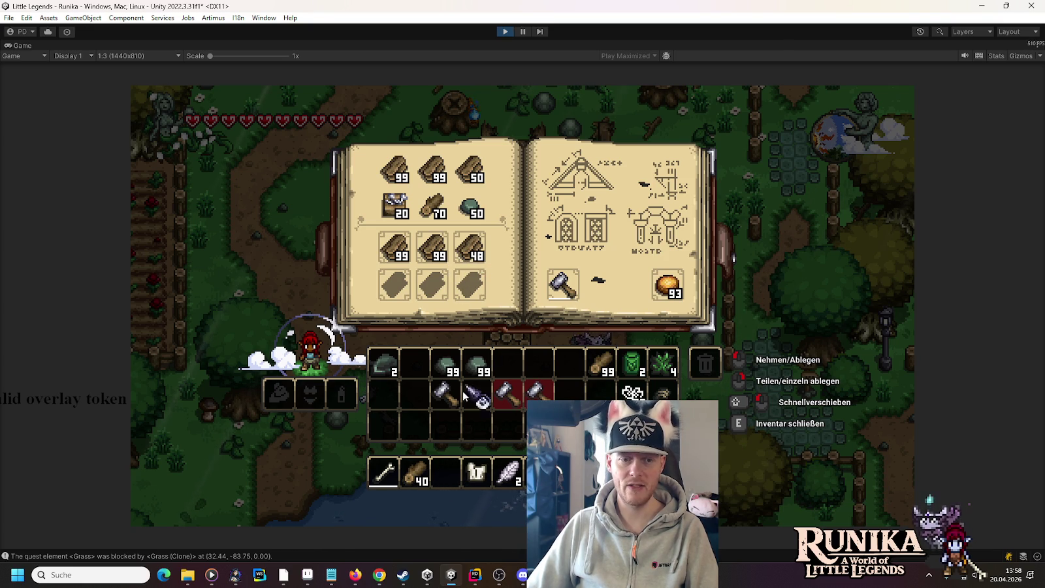
pyautogui.click(602, 363)
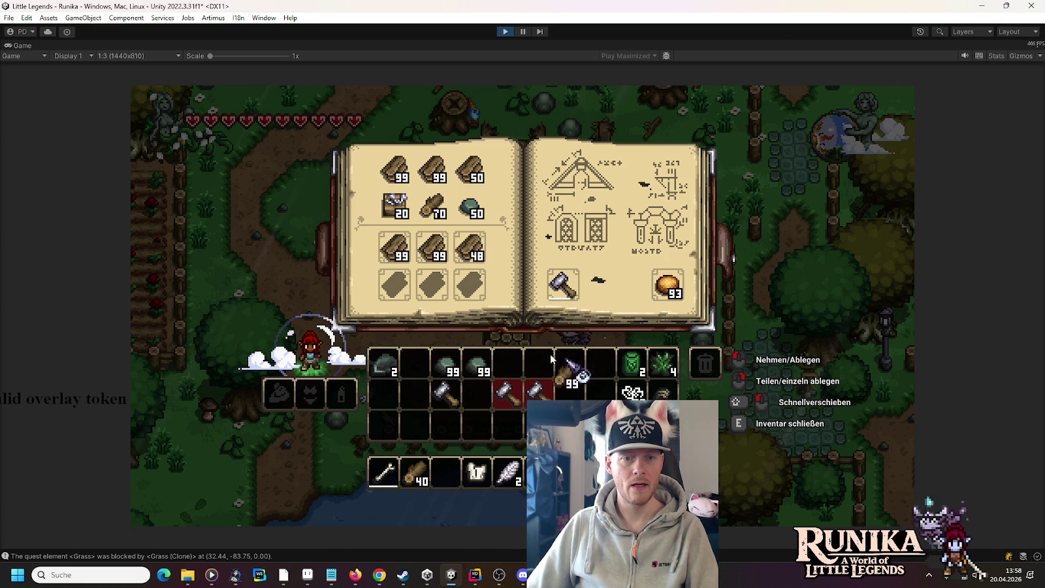
pyautogui.click(431, 284)
pyautogui.click(459, 372)
pyautogui.click(479, 294)
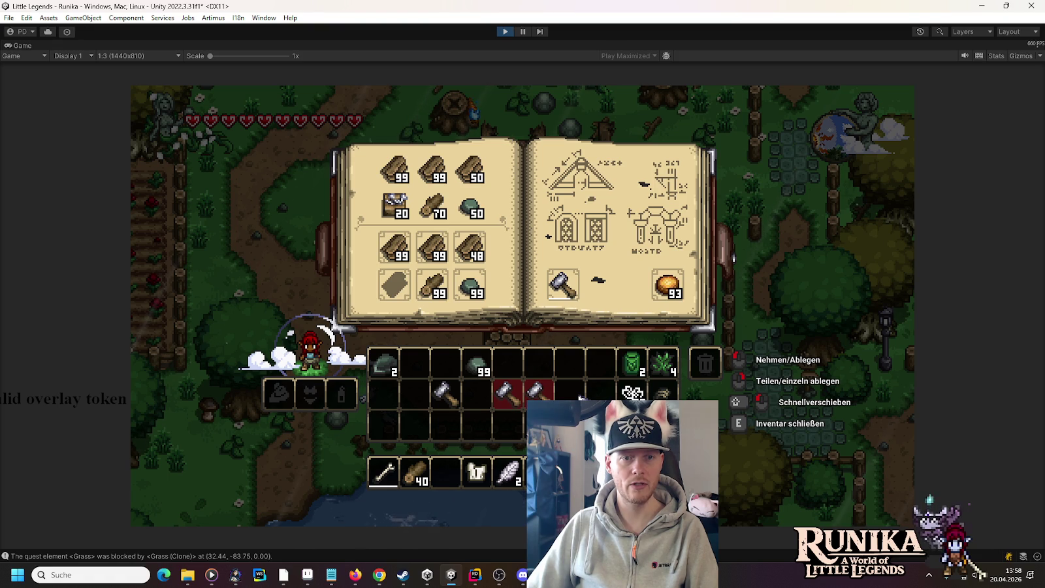
# Close the book and add 99 boards with the /add bretter 99 command.
pyautogui.press('e')
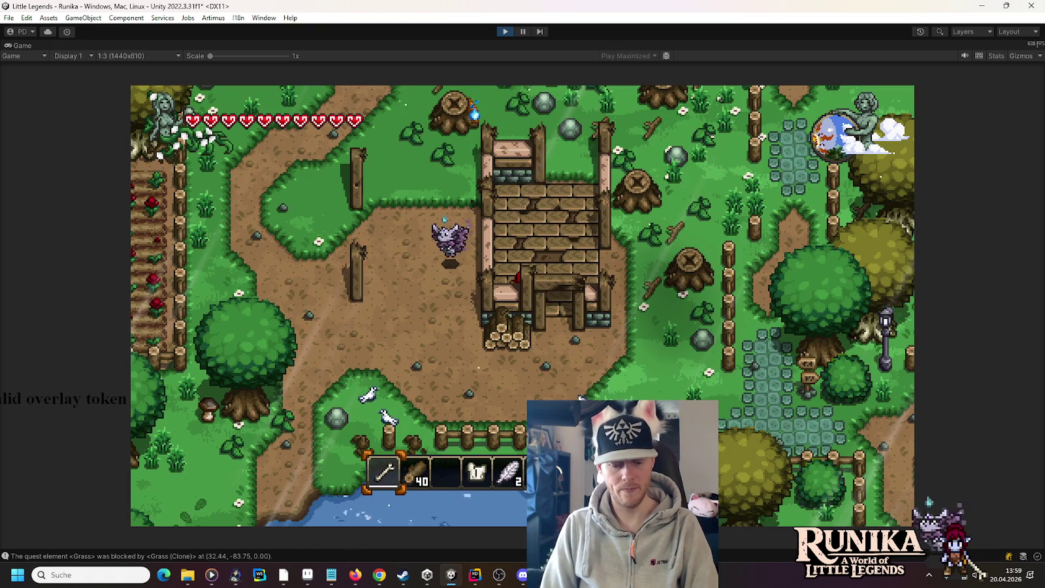
pyautogui.press('Return')
pyautogui.write('/add')
pyautogui.write(' bretter 99')
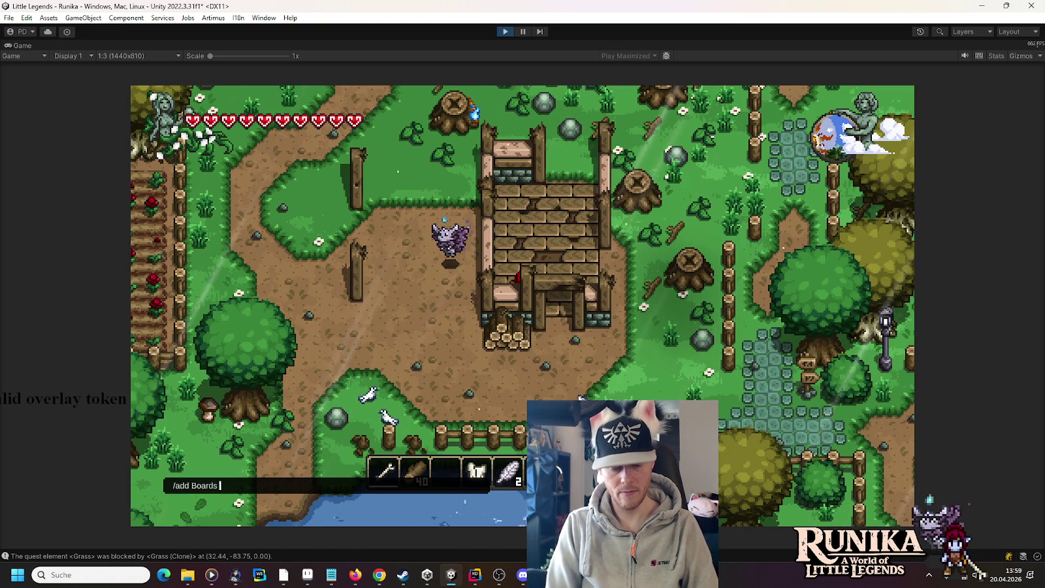
pyautogui.press('Return')
# Add 50 nail boxes with /add NailBox 50 and reopen the construction book.
pyautogui.press('s')
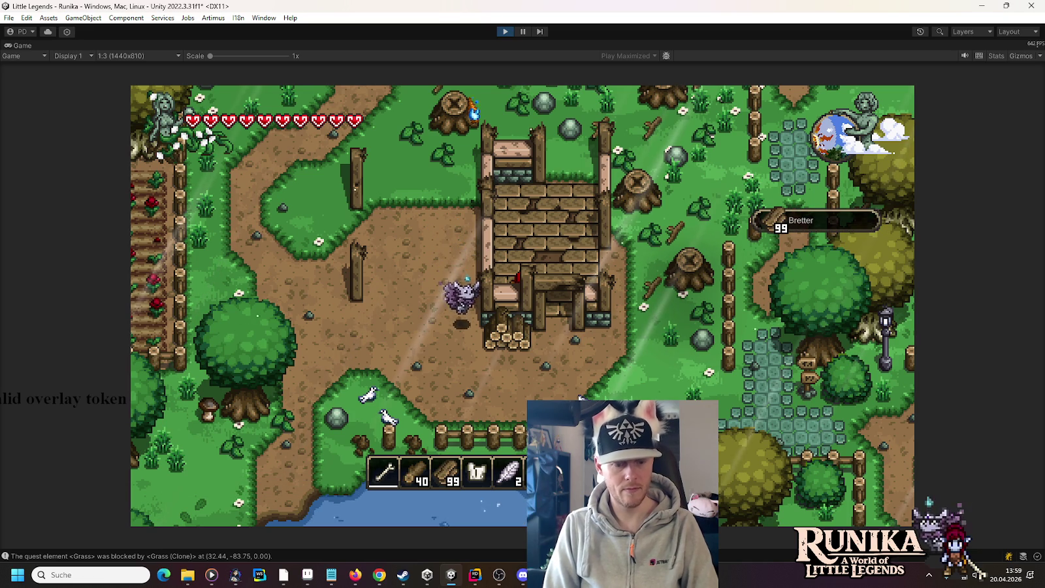
pyautogui.press('Return')
pyautogui.write('/add NailBox')
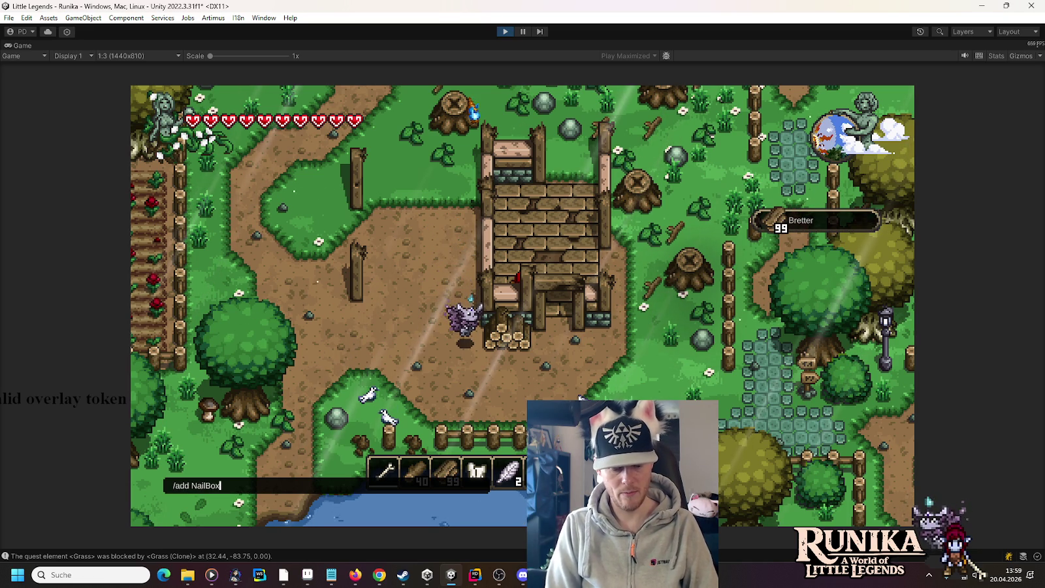
pyautogui.write(' 50')
pyautogui.press('Return')
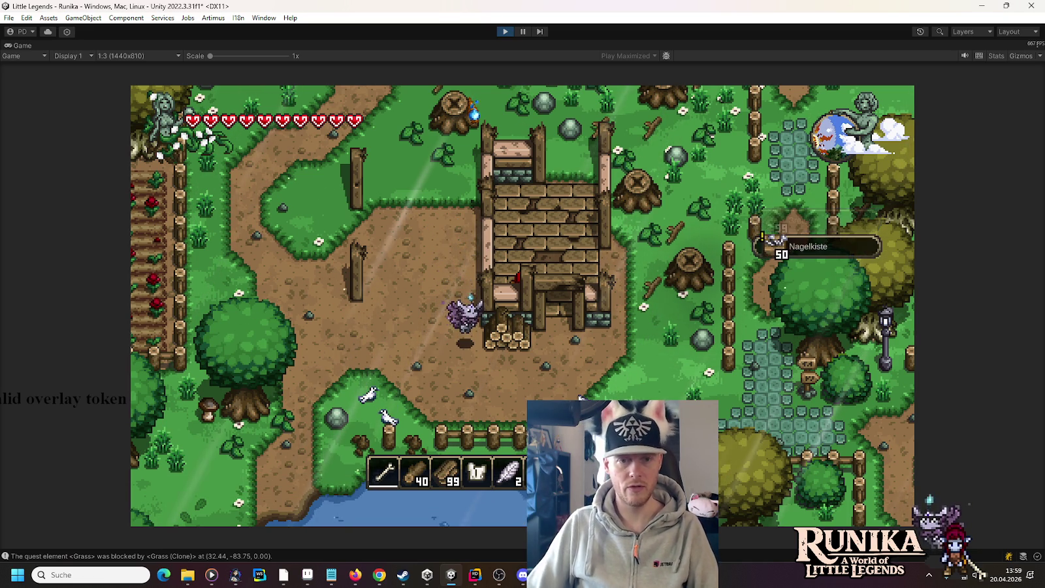
pyautogui.press('e')
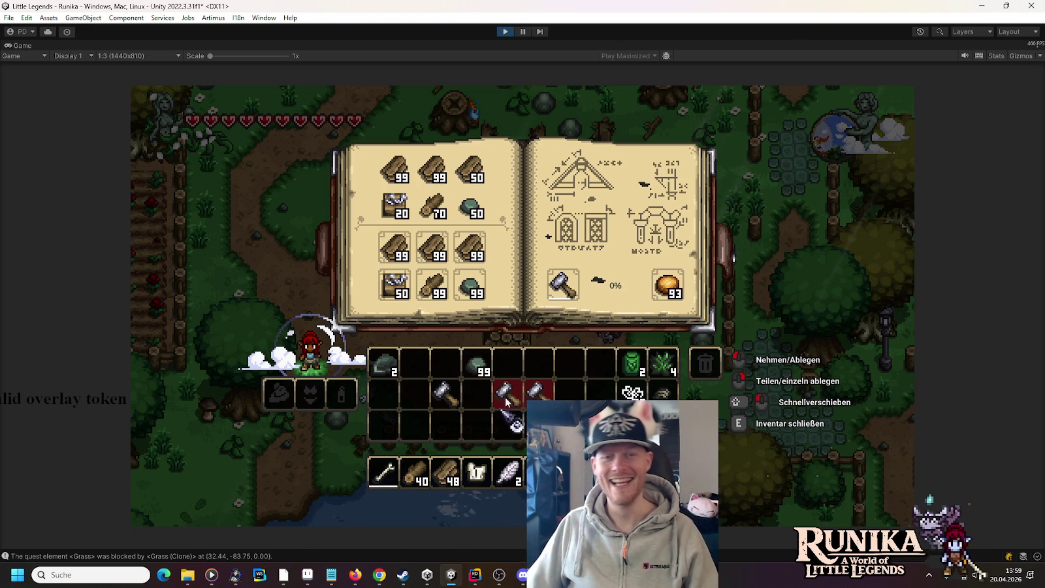
# Hammer the blacksmith construction up to 41% and begin typing the Galvox Hammer command.
pyautogui.click(624, 218)
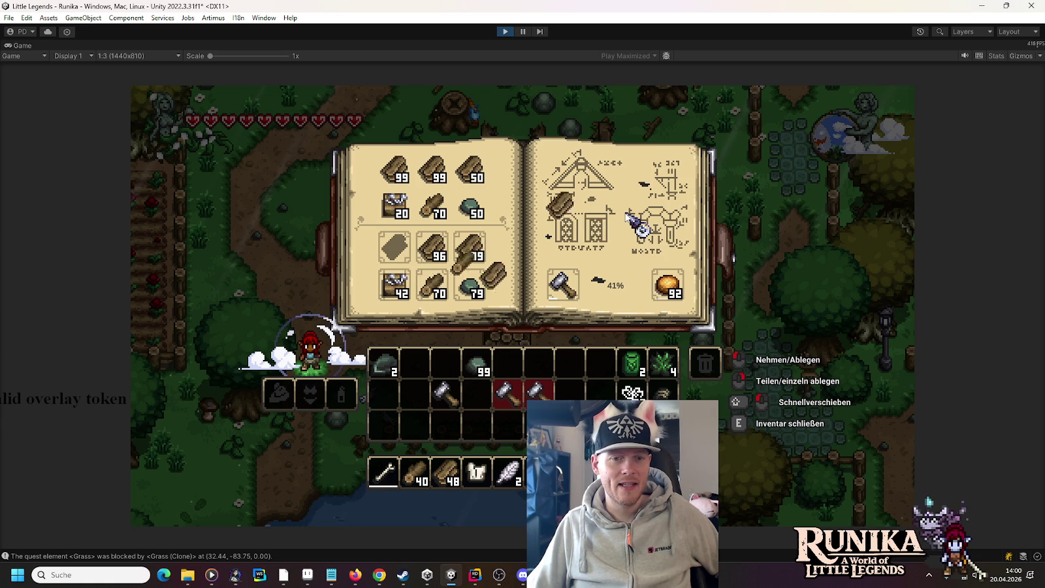
pyautogui.write('e/add GalvoxHa')
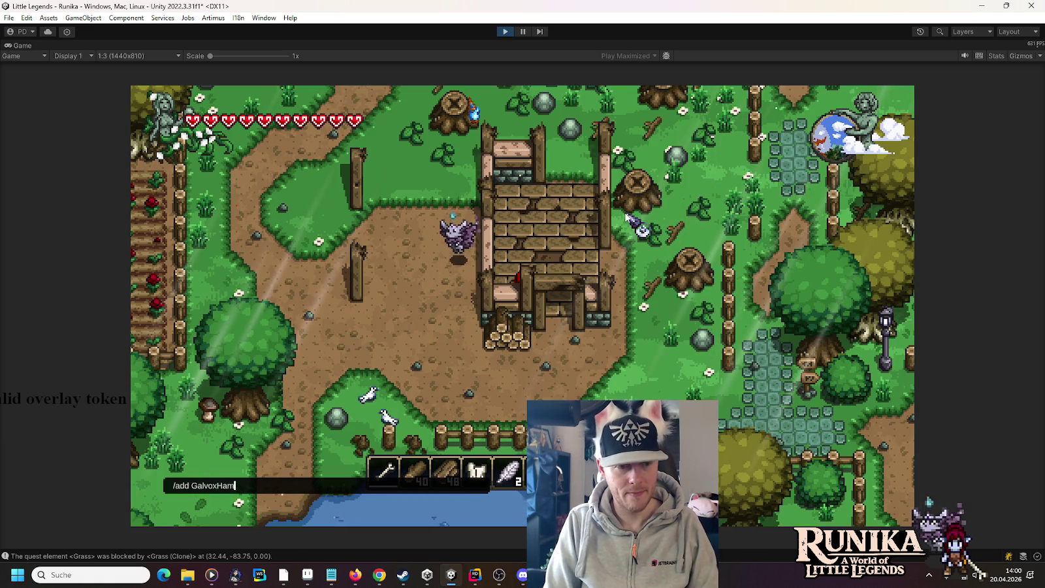
pyautogui.write('mer')
# Add the Galvox Hammer, swap it into the construction, and let the blacksmith reach 100%.
pyautogui.press('Return')
pyautogui.press('e')
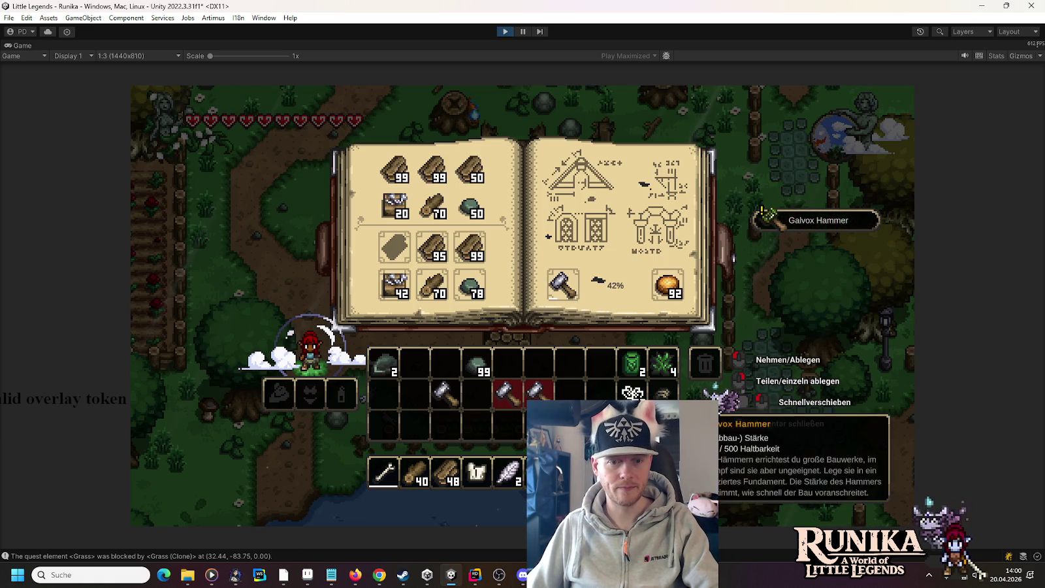
pyautogui.keyDown('shift'); pyautogui.click(662, 423); pyautogui.keyUp('shift')
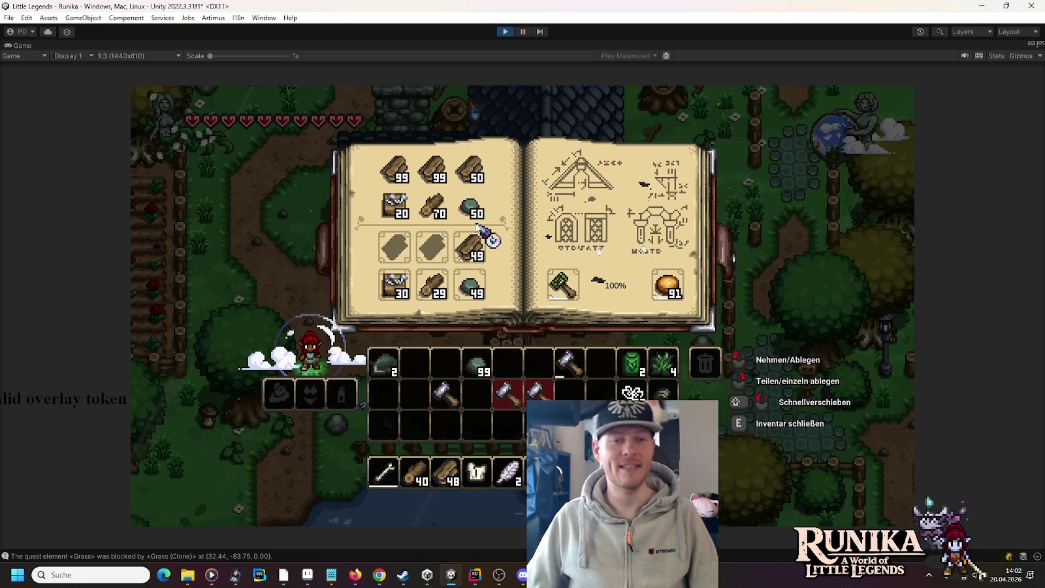
# Walk around the finished blue-roofed blacksmith and dismiss Tari's dialogue.
pyautogui.press('e')
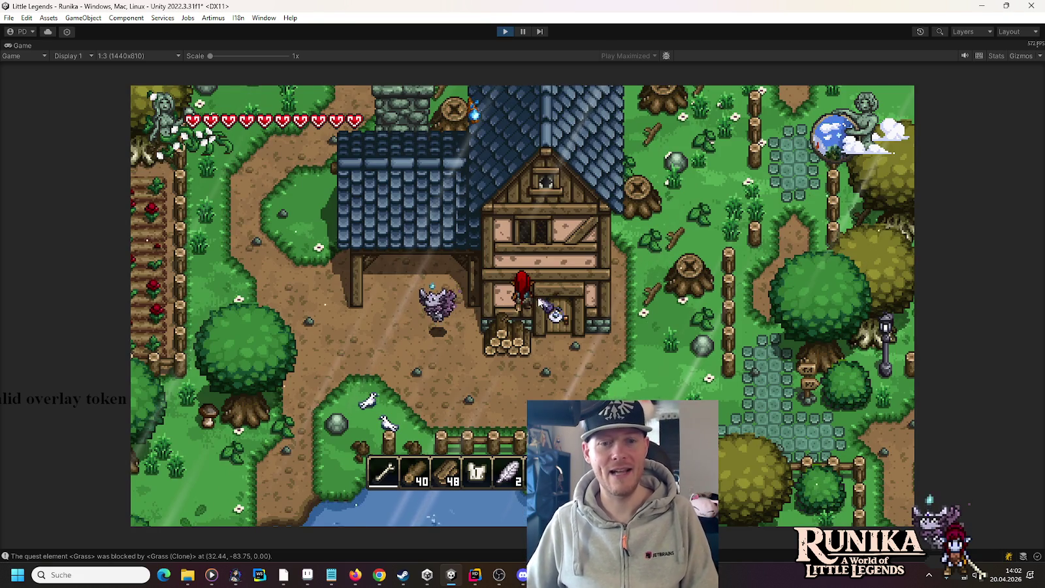
pyautogui.press('a')
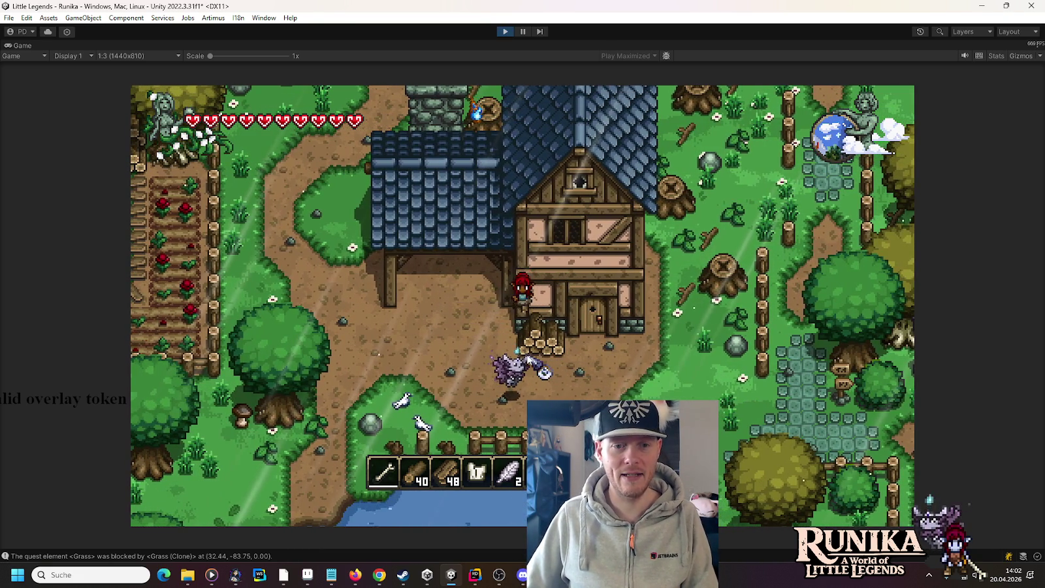
pyautogui.press('d')
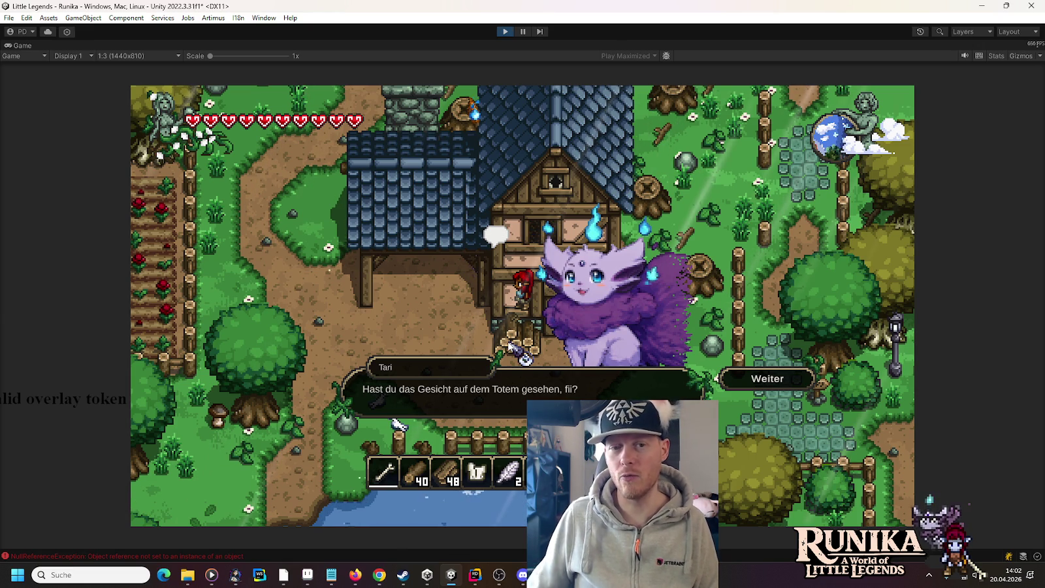
pyautogui.click(748, 377)
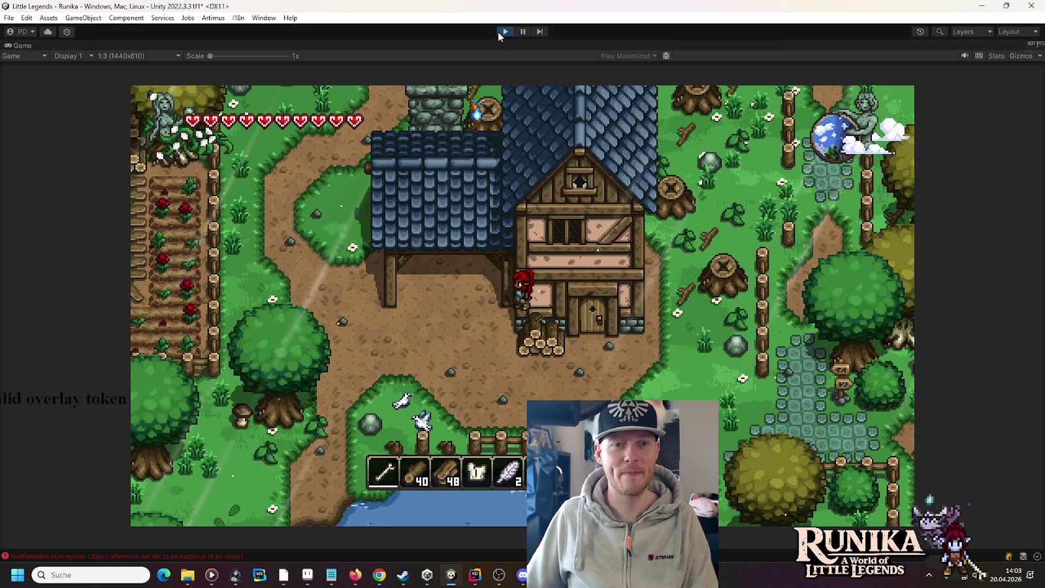
# Stop Play mode, glance at the Blacksmith artwork in Aseprite, and return to Unity.
pyautogui.click(500, 32)
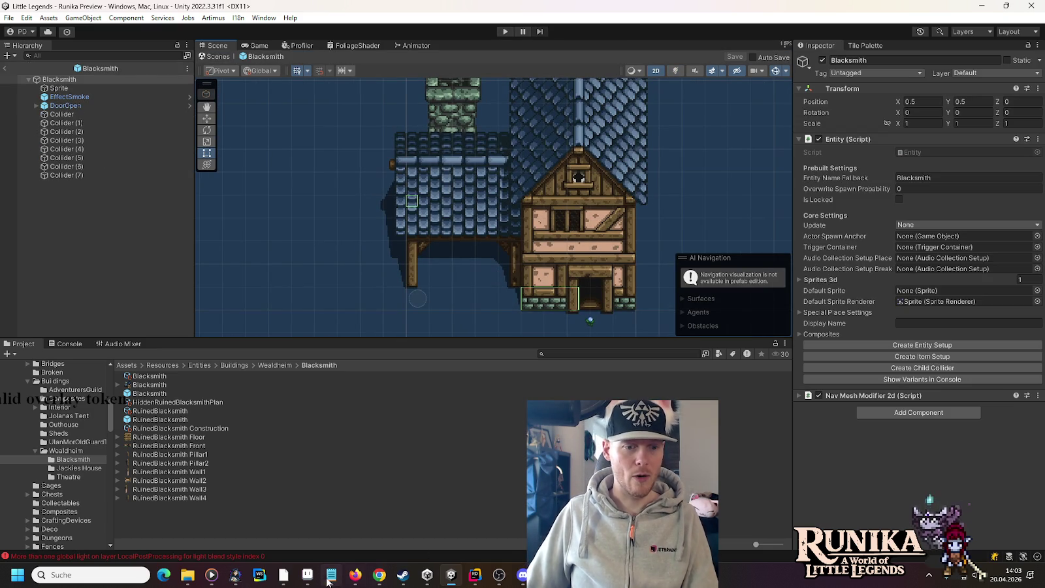
pyautogui.click(307, 574)
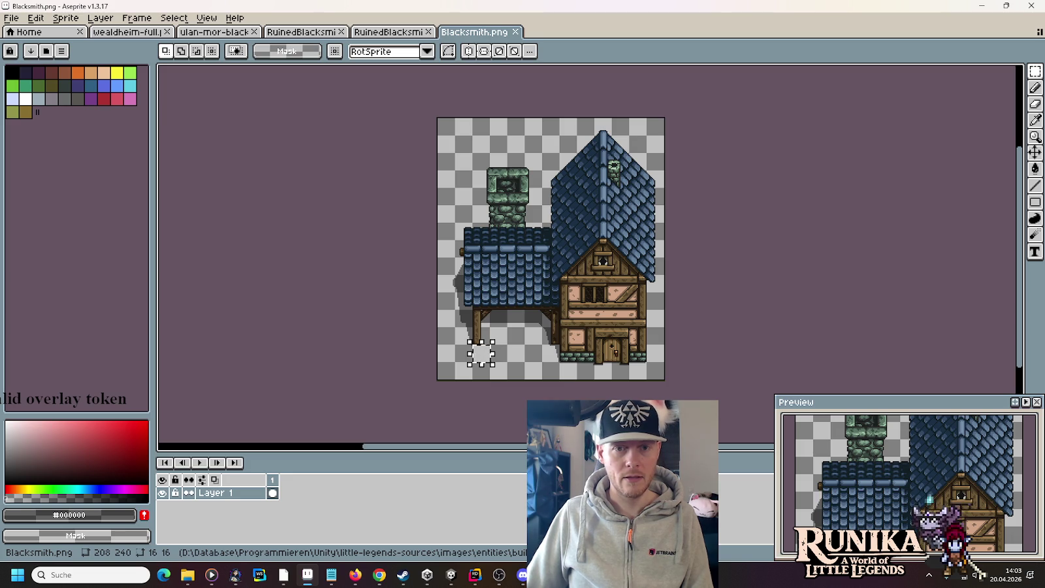
pyautogui.click(451, 575)
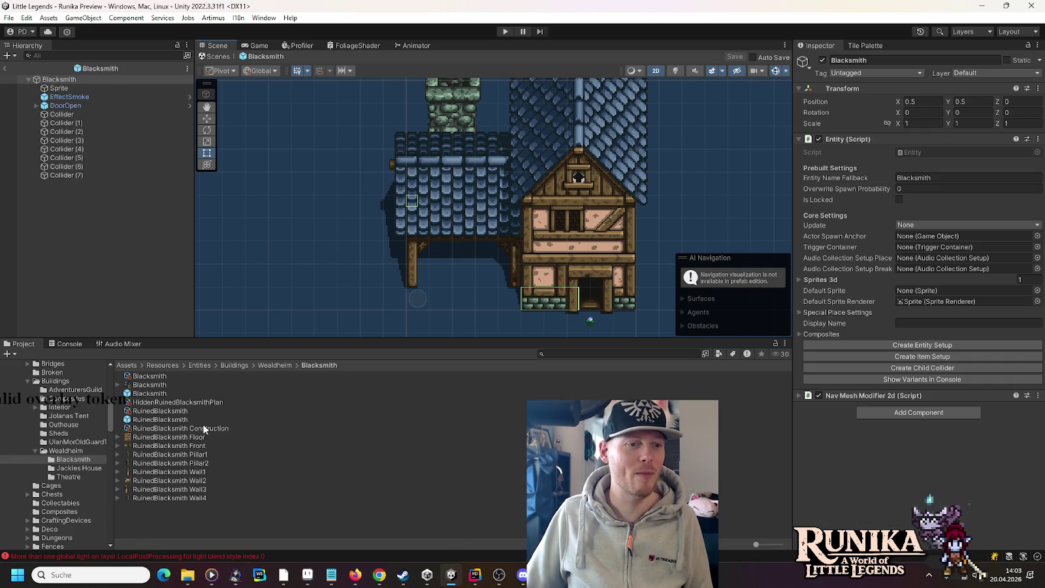
# Assign Blacksmith as HiddenRuinedBlacksmithPlan's Architecture Sprite, then open the RuinedBlacksmith prefab.
pyautogui.click(188, 403)
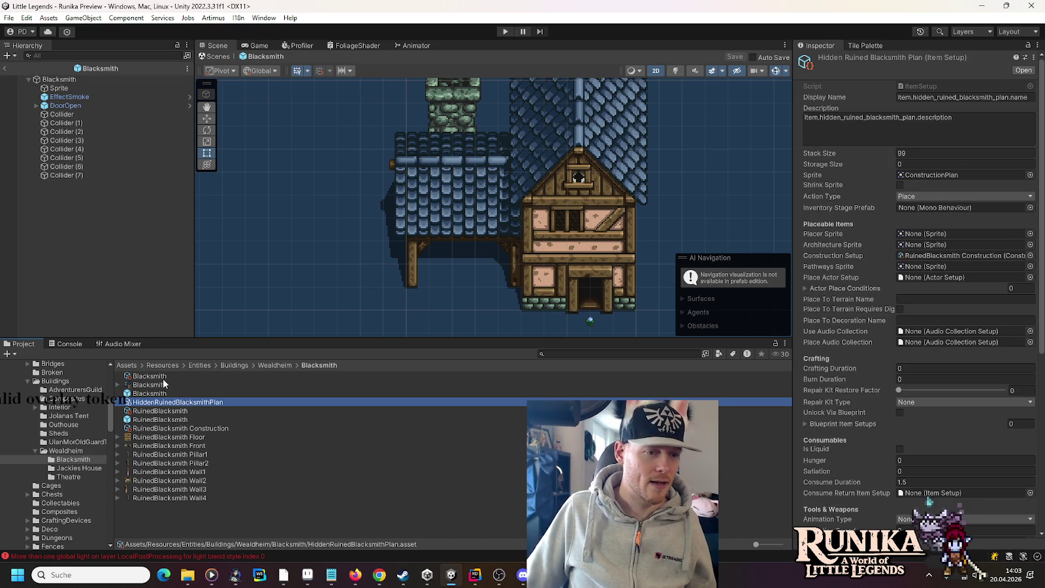
pyautogui.moveTo(155, 387); pyautogui.dragTo(825, 327)
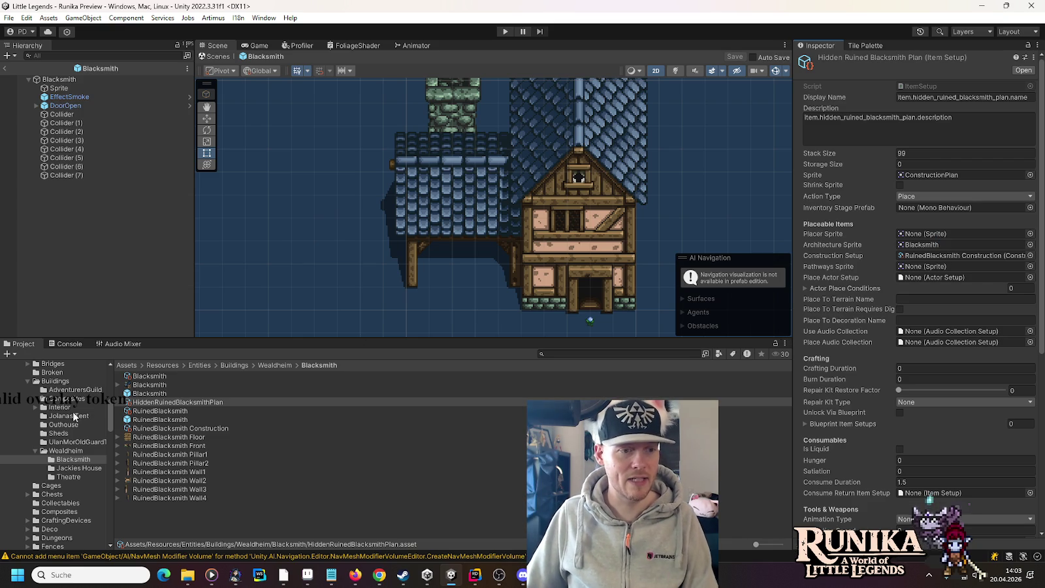
pyautogui.doubleClick(154, 419)
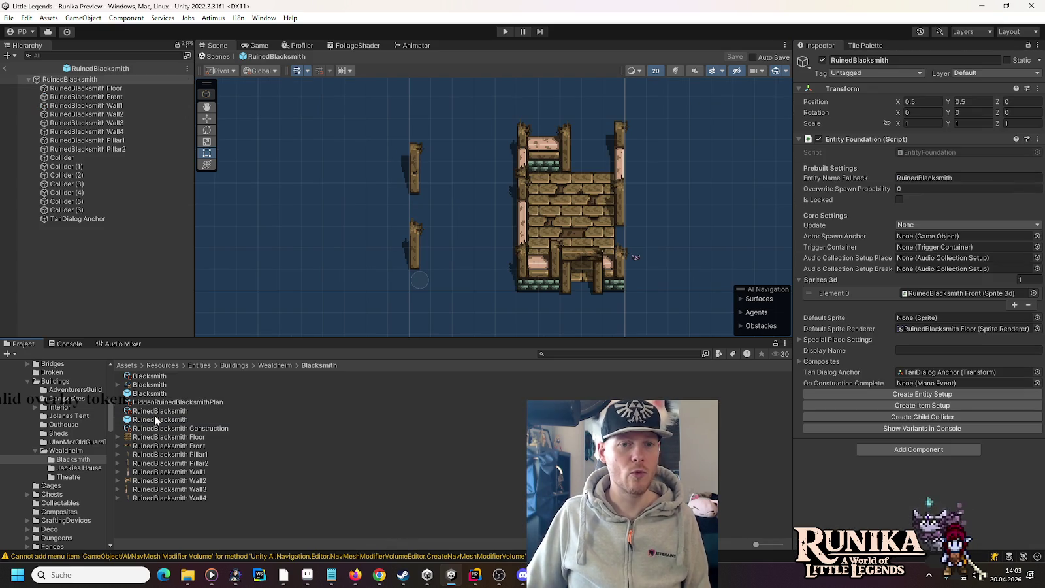
# Review the ruin's Floor and the nav mesh modifiers on Collider, Collider (1), Collider (2), then enter Play mode.
pyautogui.click(79, 90)
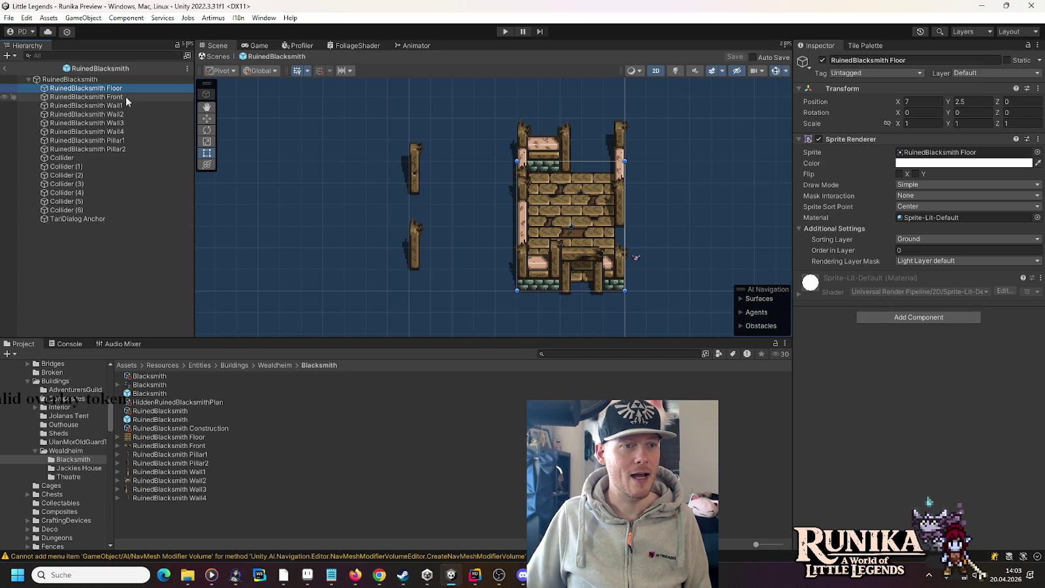
pyautogui.click(103, 158)
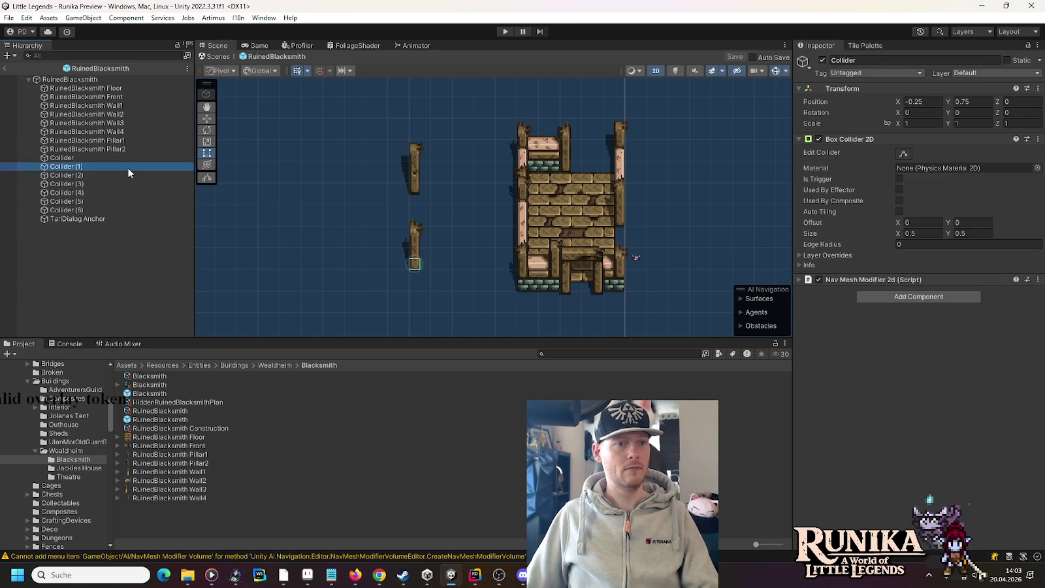
pyautogui.click(850, 279)
pyautogui.click(850, 279)
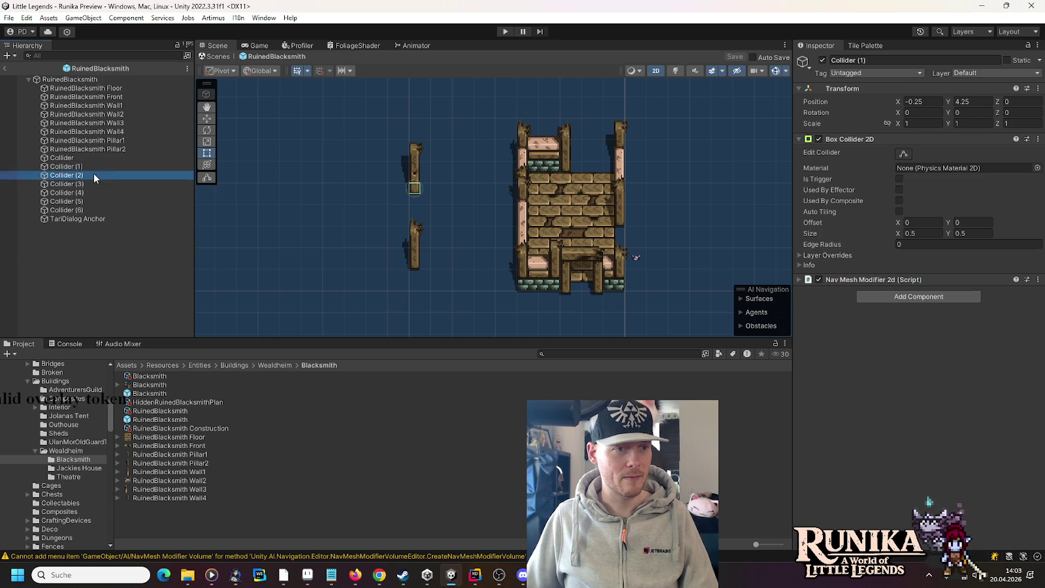
pyautogui.click(863, 278)
pyautogui.click(863, 278)
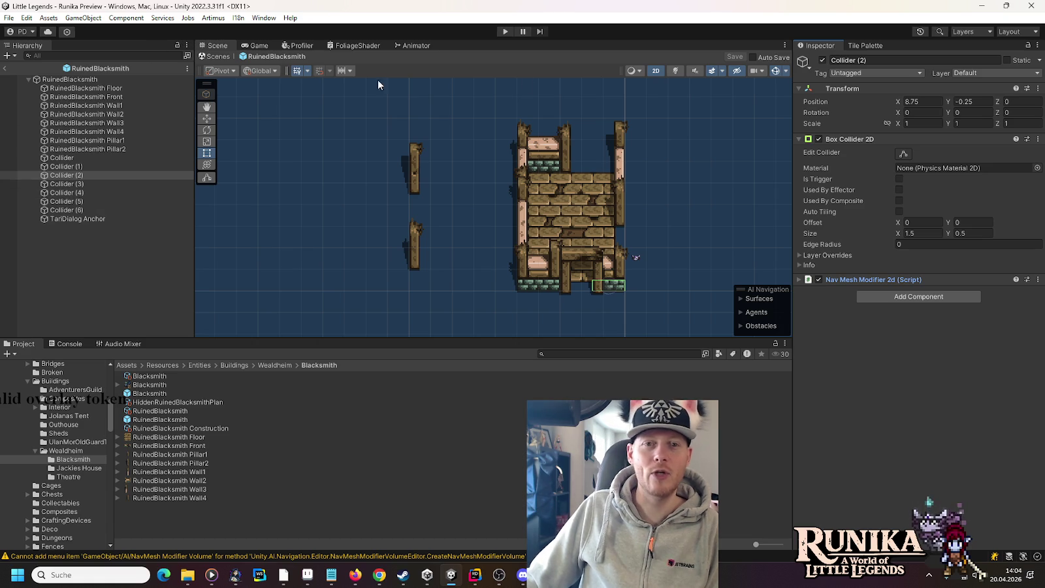
pyautogui.click(505, 32)
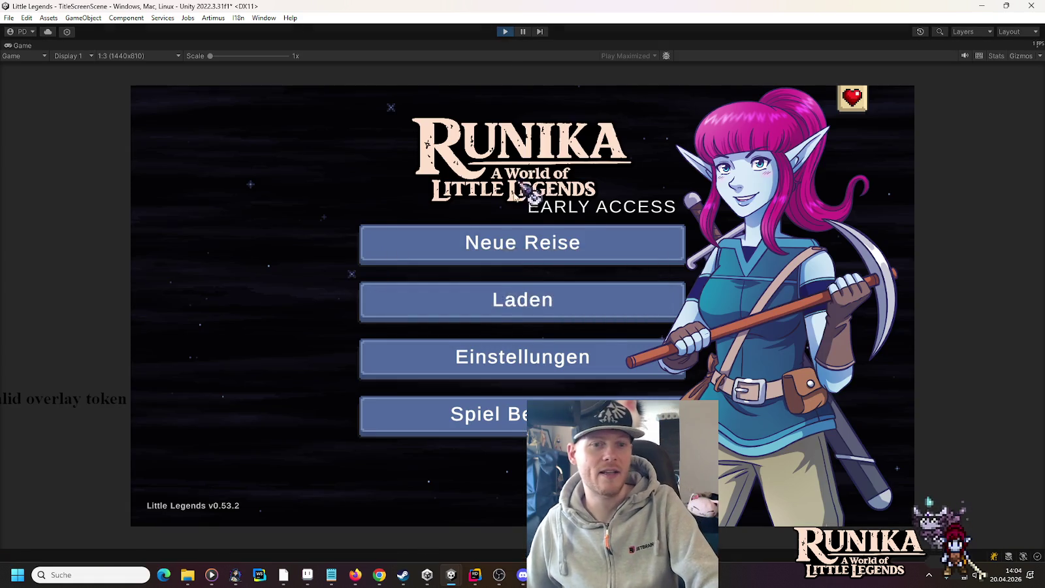
# Load the first saved game and continue past the loading screen.
pyautogui.click(494, 299)
pyautogui.click(441, 269)
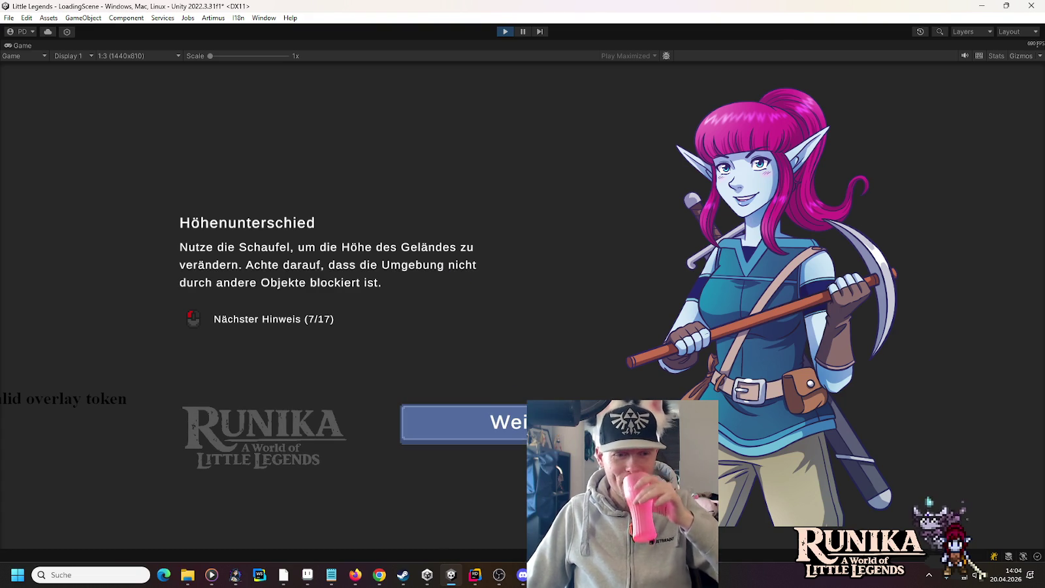
pyautogui.press('Return')
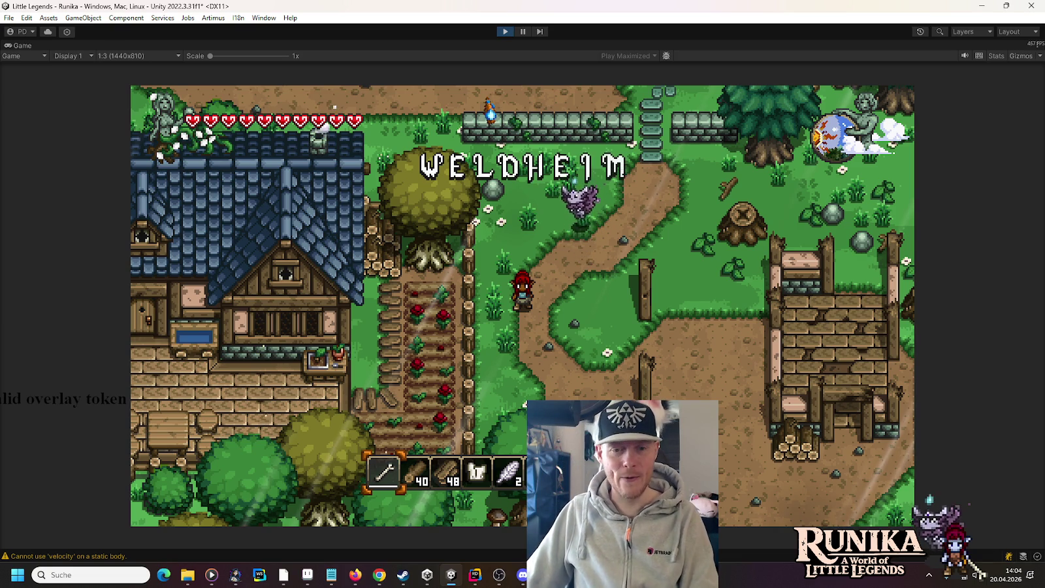
# Walk the character through the village to the ruined site and toggle the inventory.
pyautogui.press('s')
pyautogui.press('d')
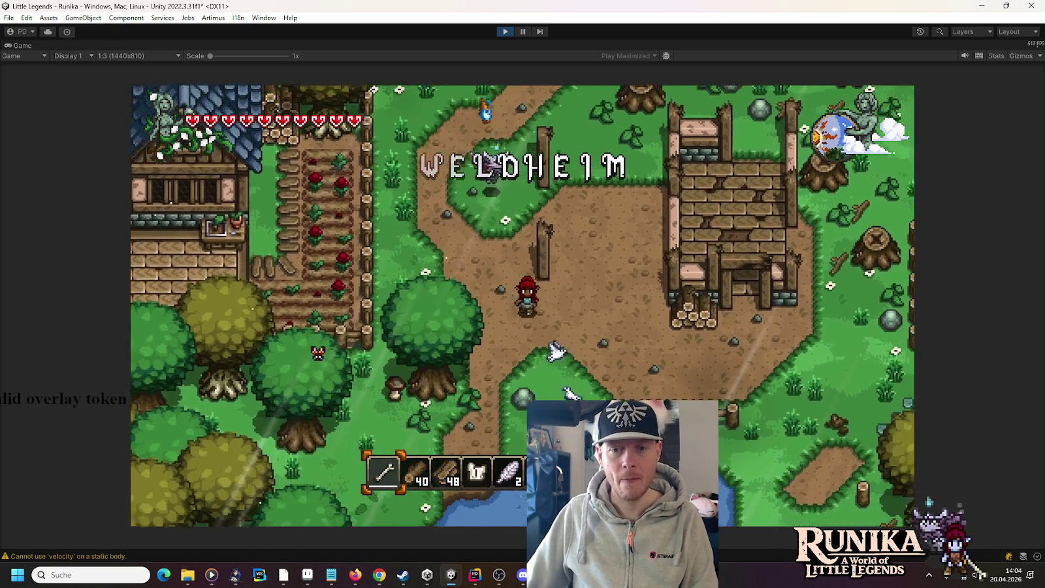
pyautogui.press('d')
pyautogui.press('s')
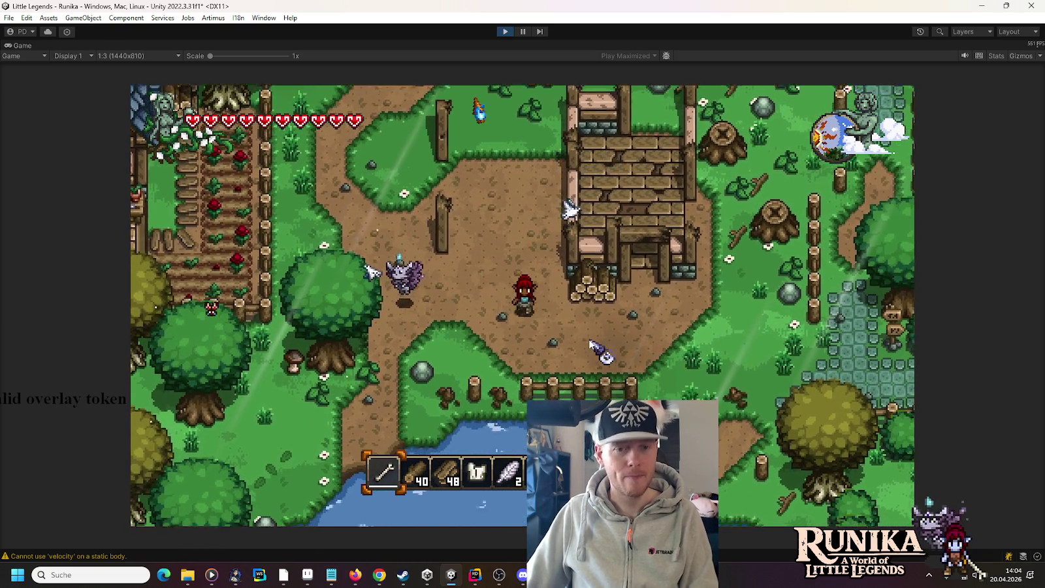
pyautogui.press('d')
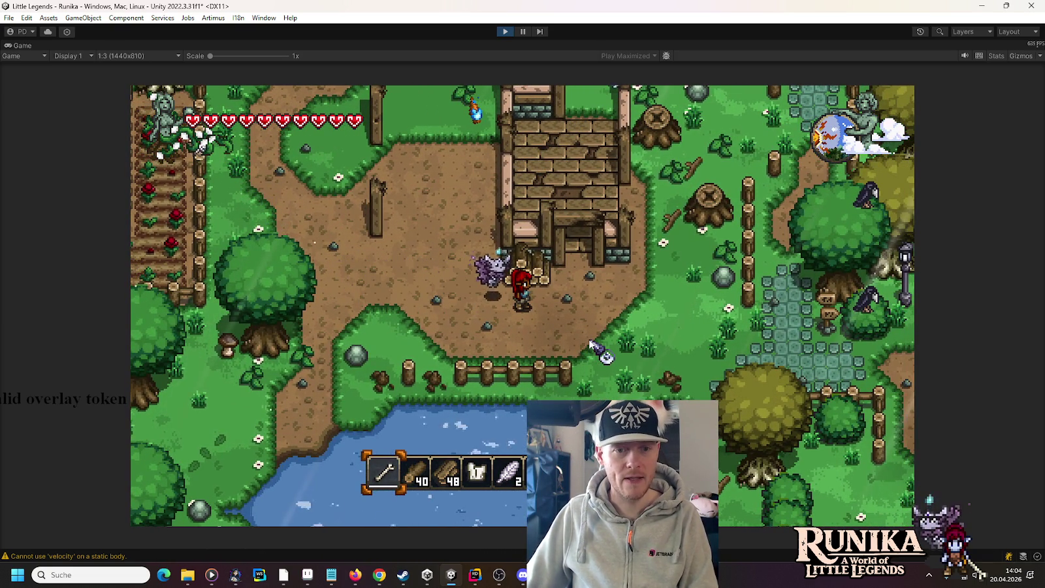
pyautogui.press('e')
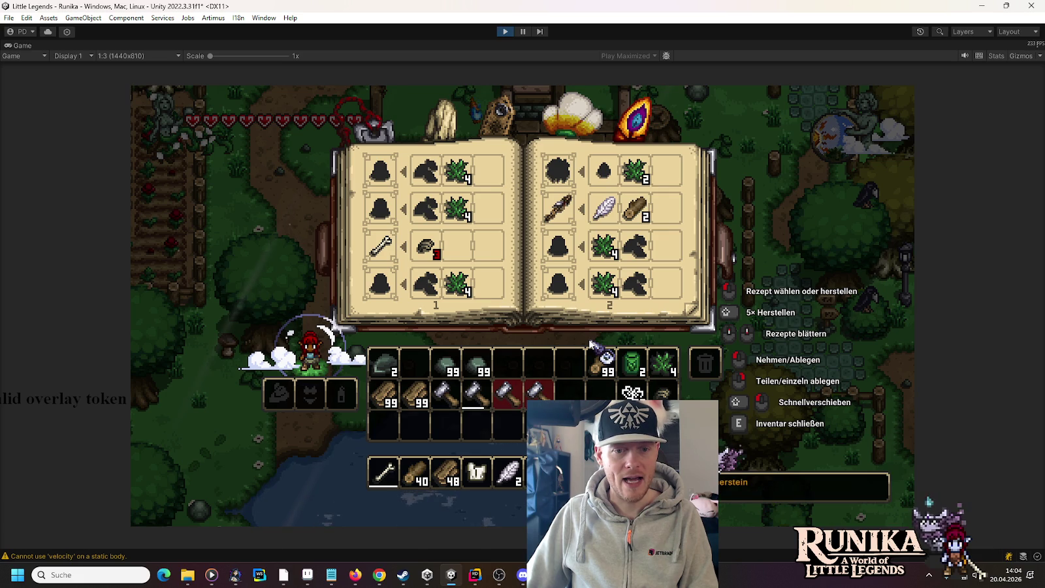
pyautogui.press('e')
pyautogui.write('/add Boards')
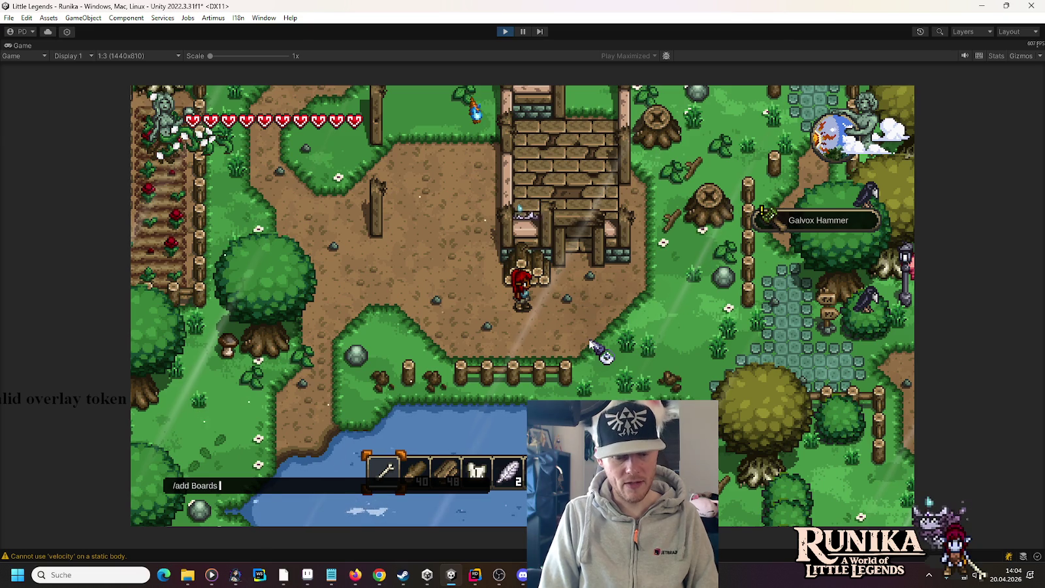
# Run /add Boards 99 and /add NailBox 99, then briefly check the inventory.
pyautogui.write('9')
pyautogui.press('Return')
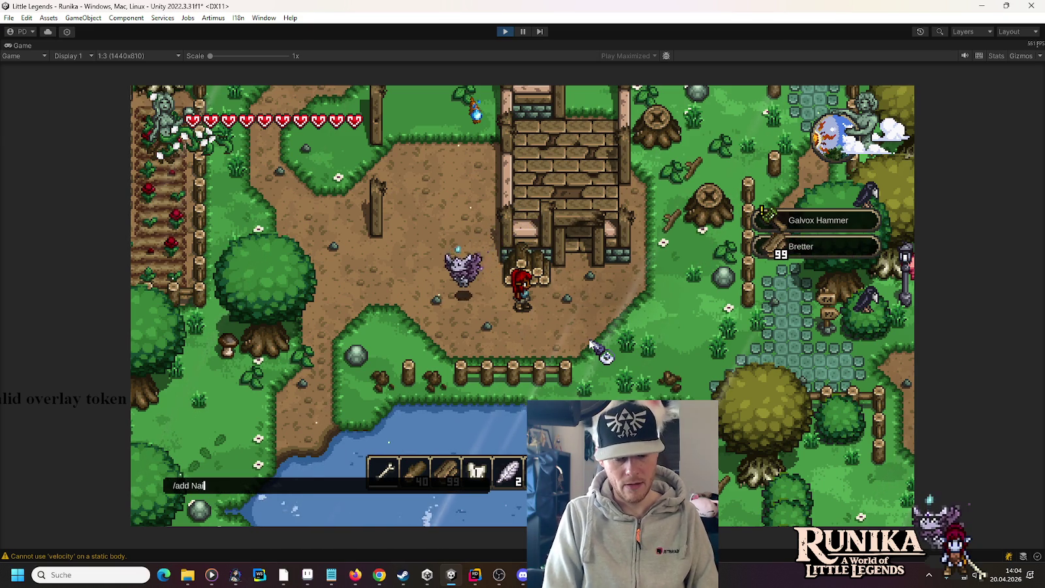
pyautogui.write('x 9')
pyautogui.press('Return')
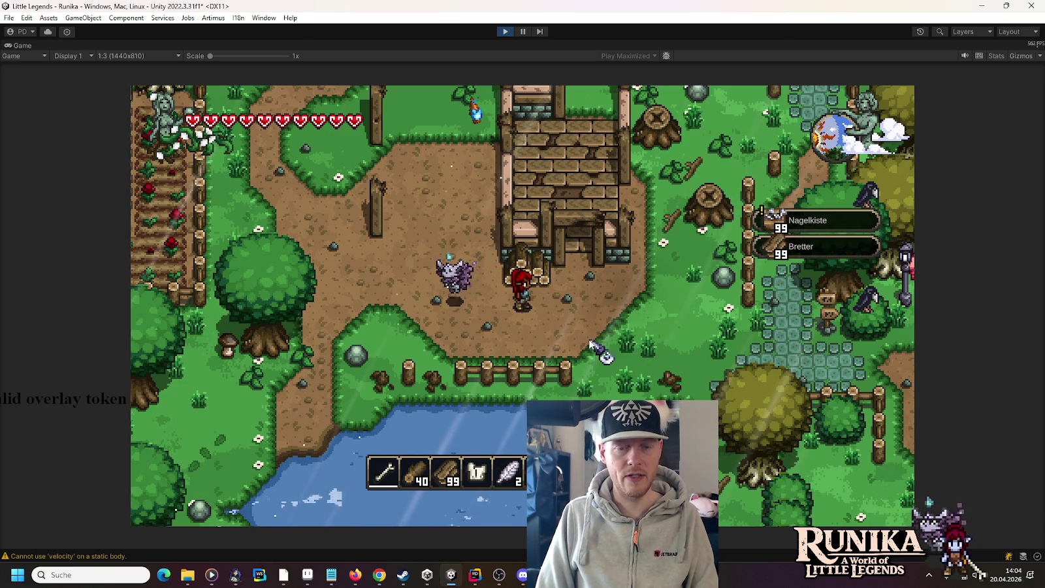
pyautogui.press('i')
pyautogui.press('i')
pyautogui.write('/a Pig')
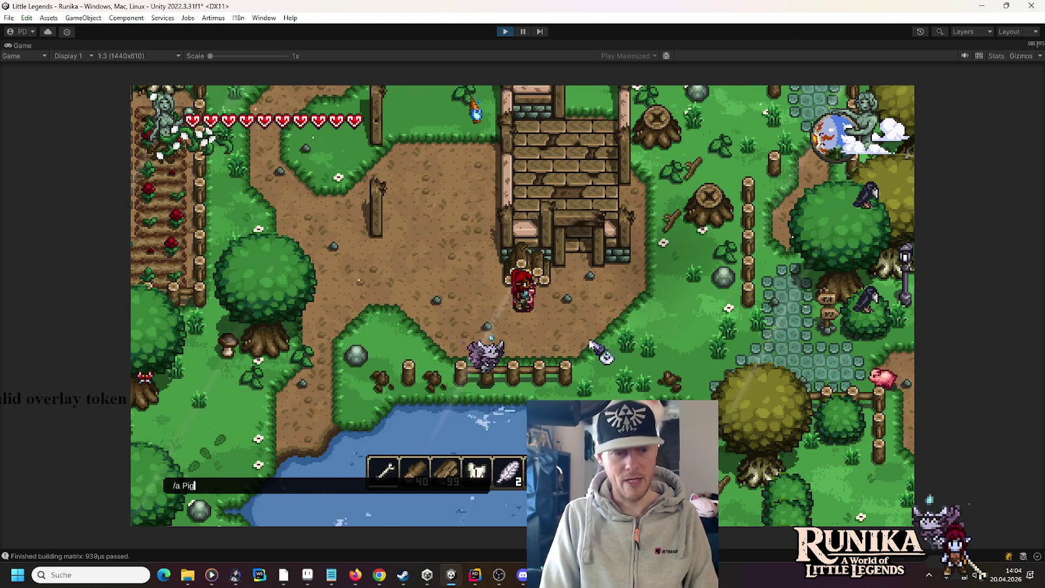
pyautogui.write('Co')
# Spawn pigs and cows near the character, then walk past the pigs.
pyautogui.press('Return')
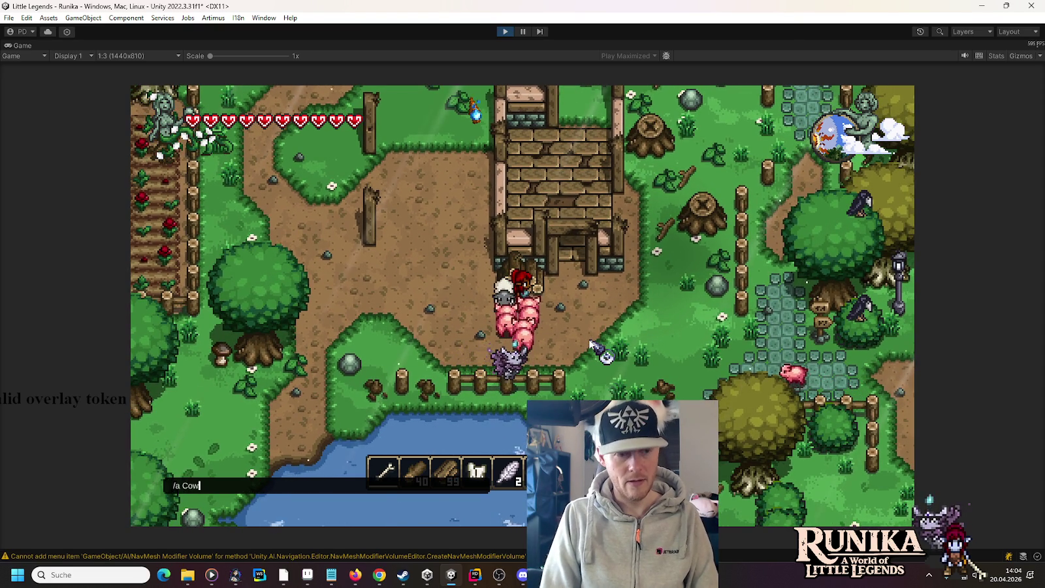
pyautogui.press('Return')
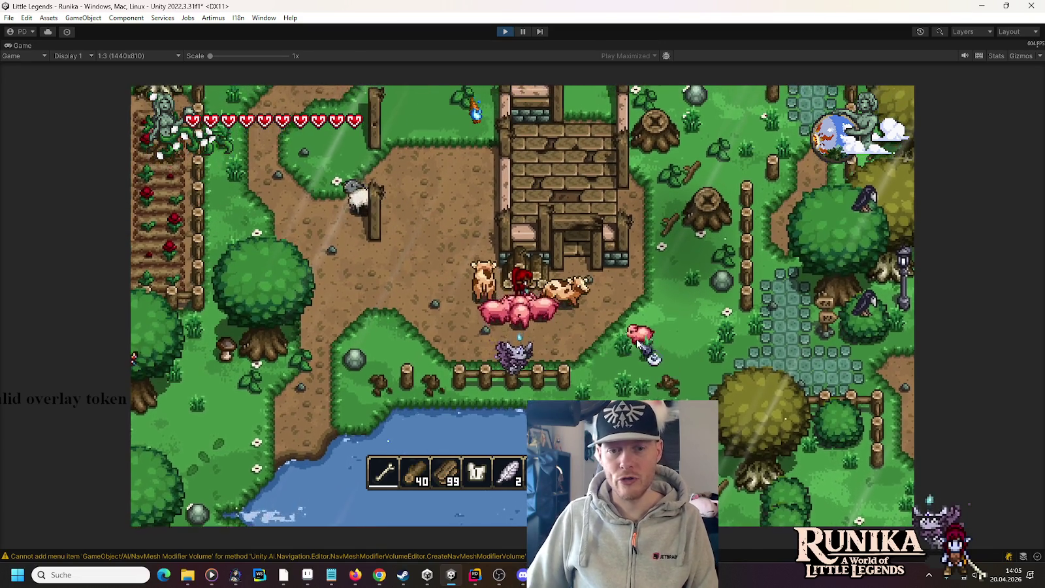
pyautogui.press('1')
pyautogui.press('w')
pyautogui.press('a')
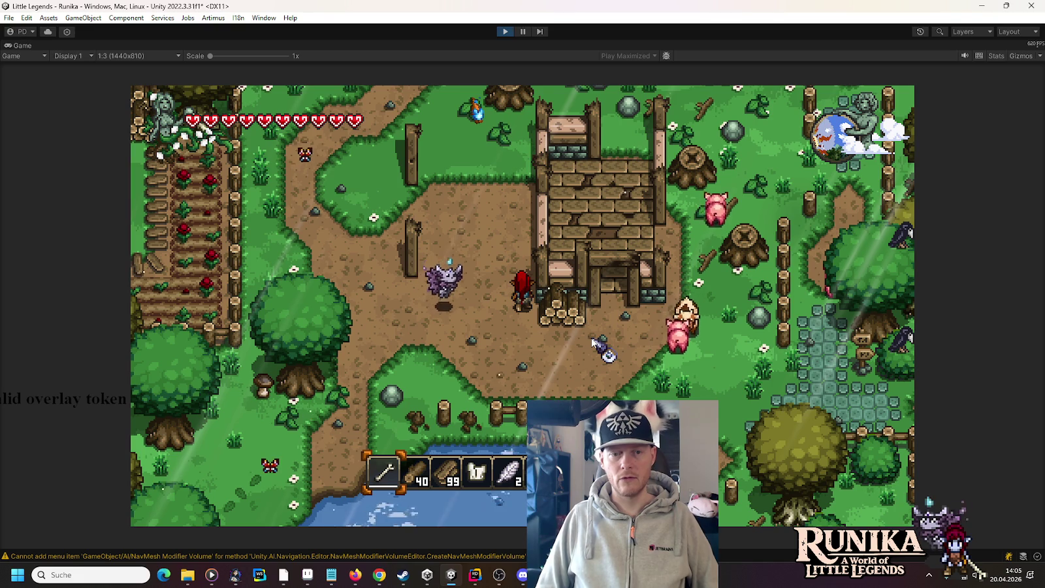
# Spawn several chickens by repeating the /a Chicken command.
pyautogui.write('/a Chicken')
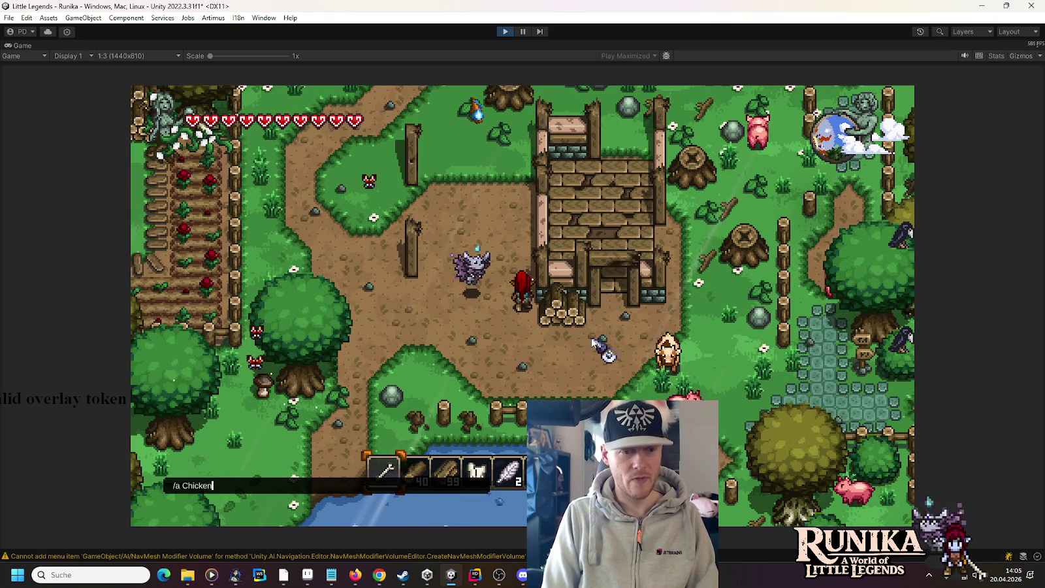
pyautogui.press('Return')
pyautogui.write('/a Chicken')
pyautogui.press('Return')
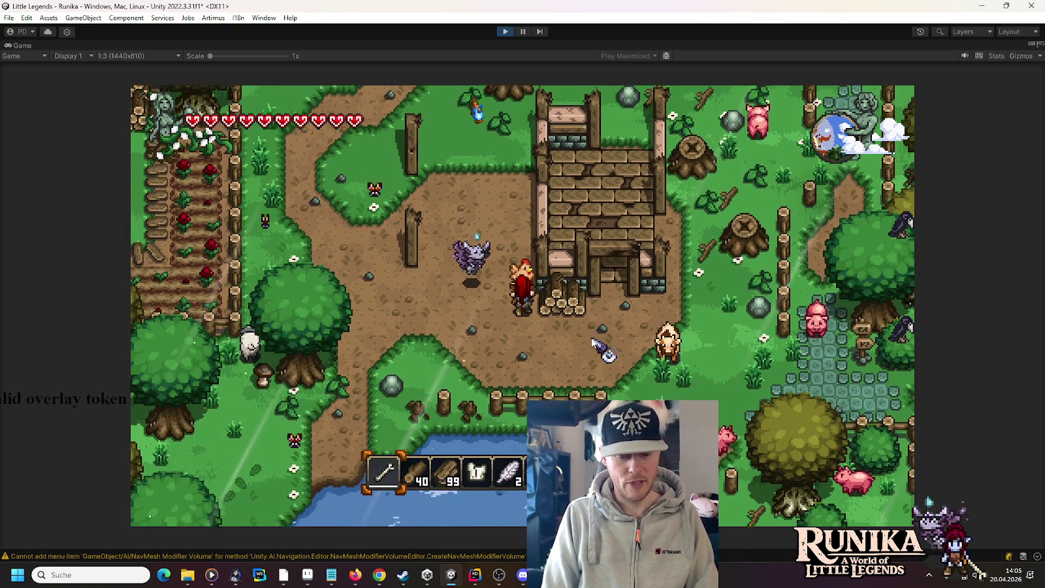
pyautogui.write('/a Chicken')
pyautogui.press('Return')
pyautogui.write('/a Chicken')
pyautogui.press('Return')
pyautogui.write('/a C')
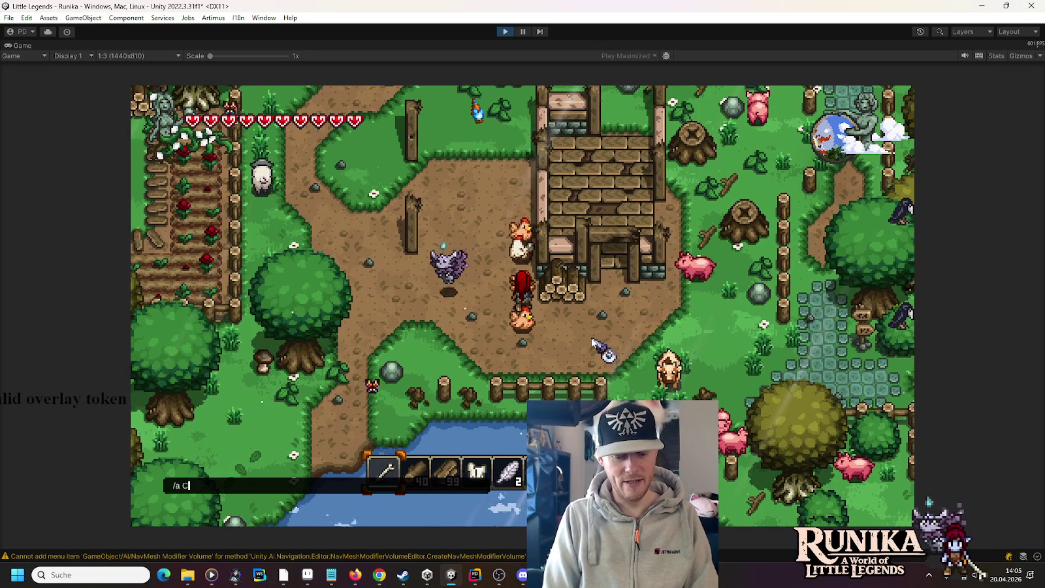
pyautogui.write('hicken')
pyautogui.press('Return')
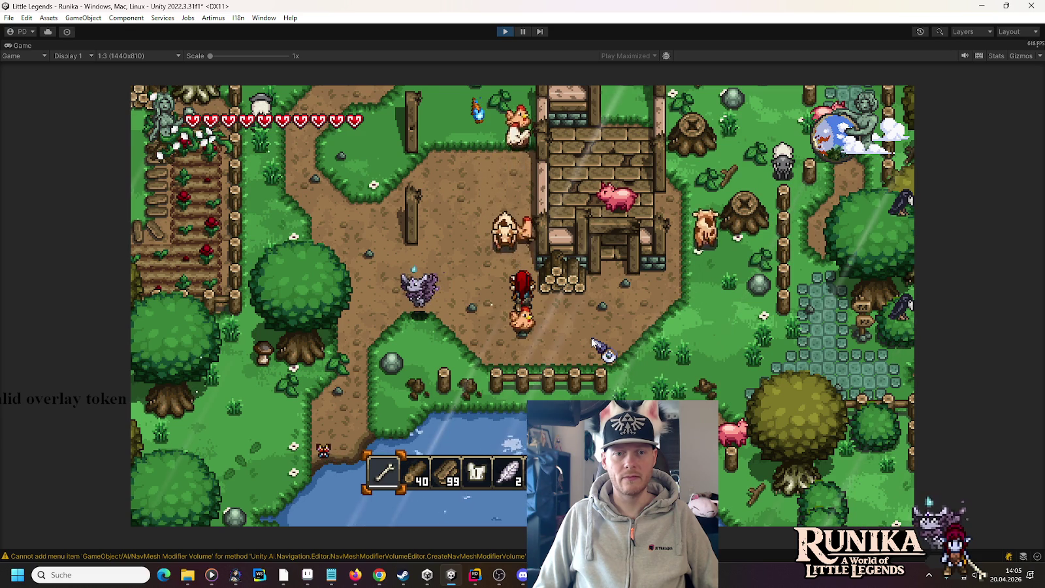
# Walk around the animals and return to the ruined site's entrance.
pyautogui.press('a')
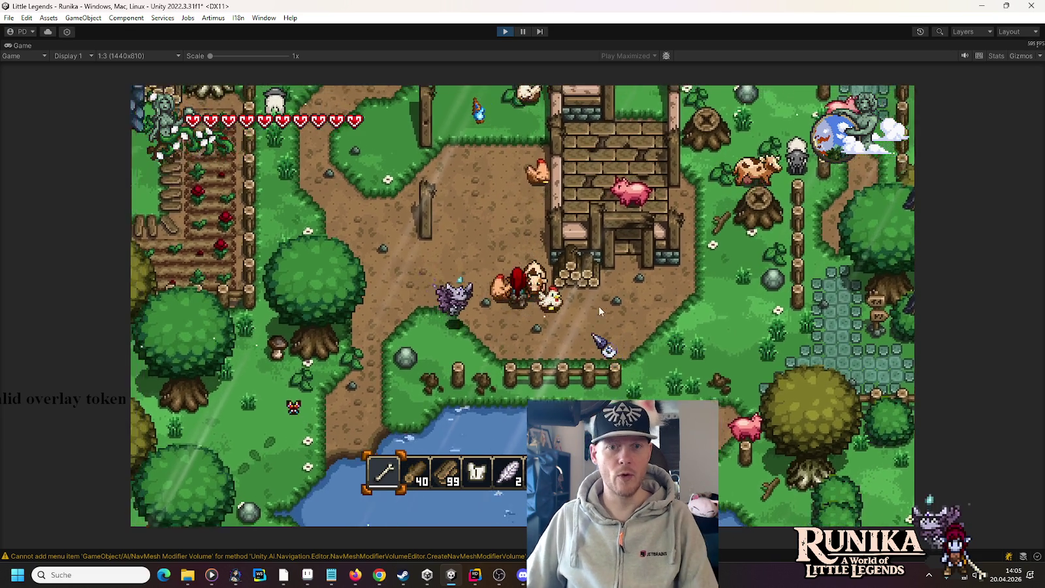
pyautogui.press('w')
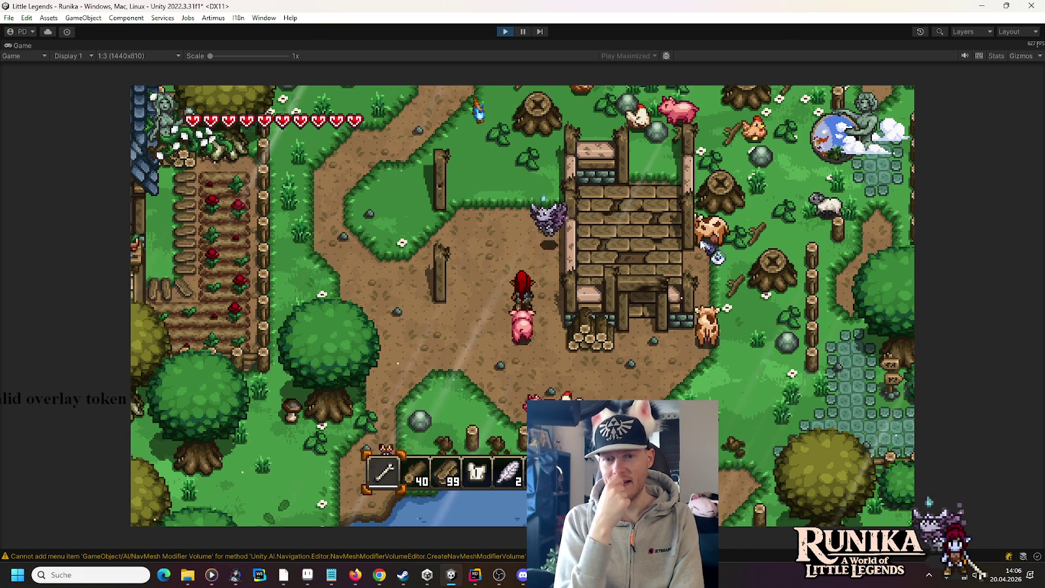
pyautogui.press('w')
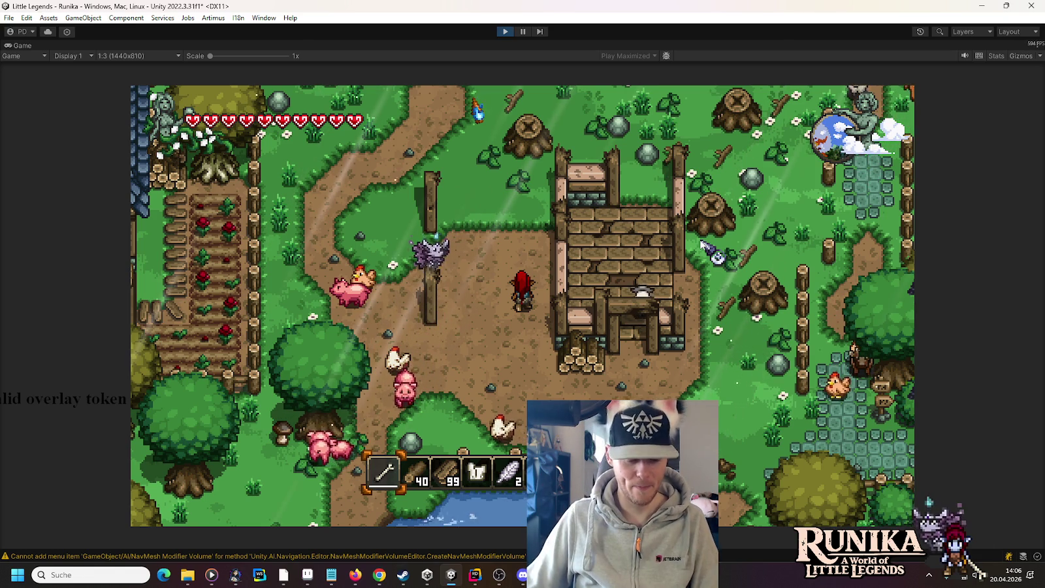
pyautogui.press('s')
pyautogui.press('d')
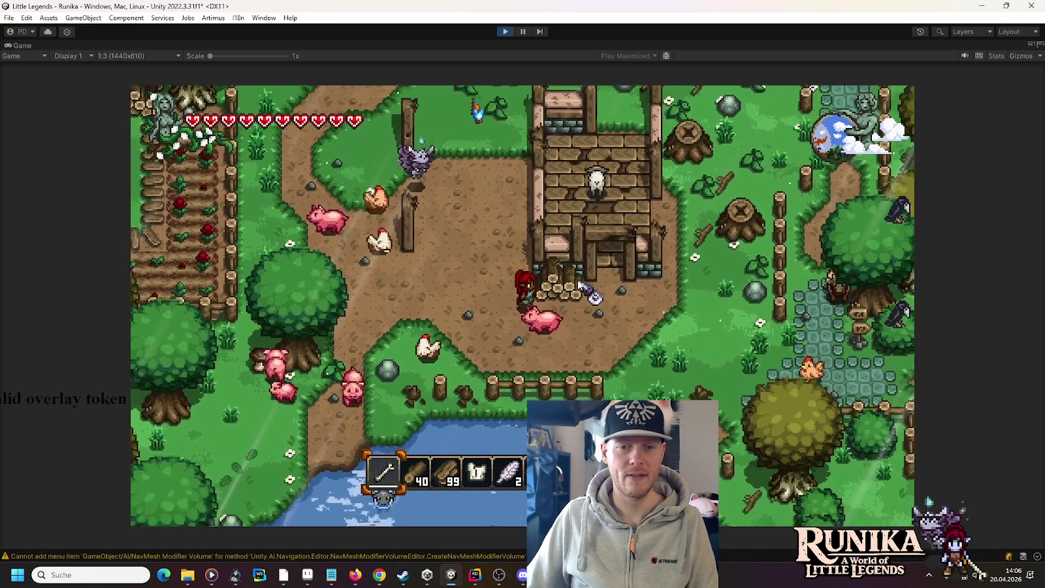
pyautogui.press('d')
pyautogui.press('w')
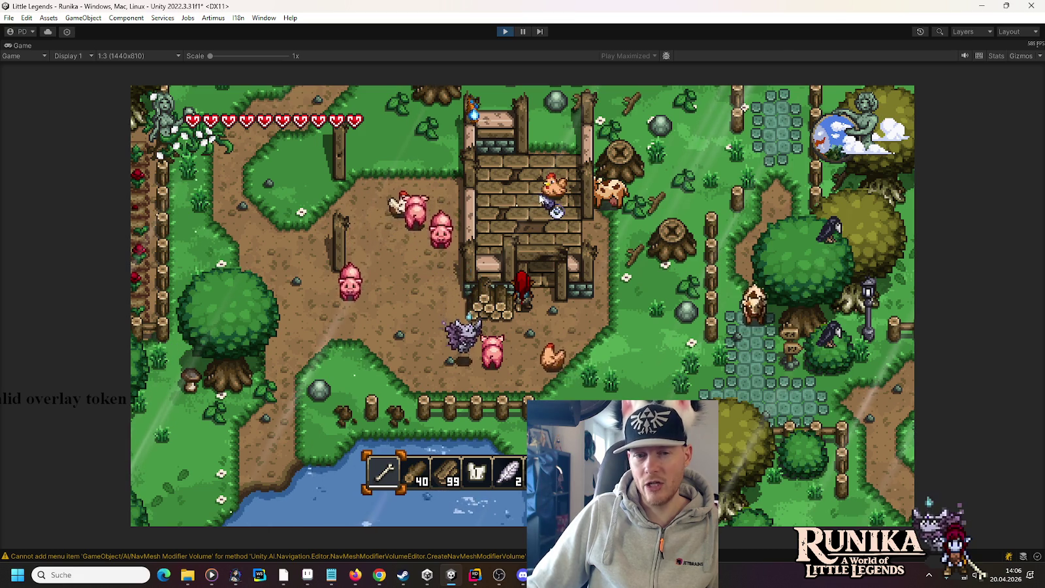
# Load the log, board, nail-box and stone stacks into the site's material slots, then open the blueprint.
pyautogui.press('e')
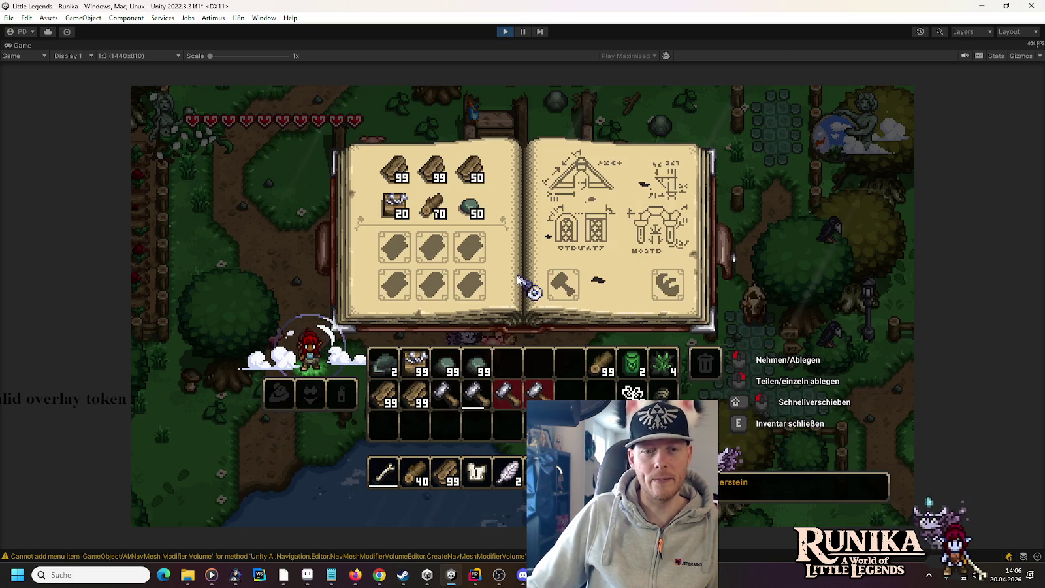
pyautogui.keyDown('shift'); pyautogui.click(385, 392); pyautogui.keyUp('shift')
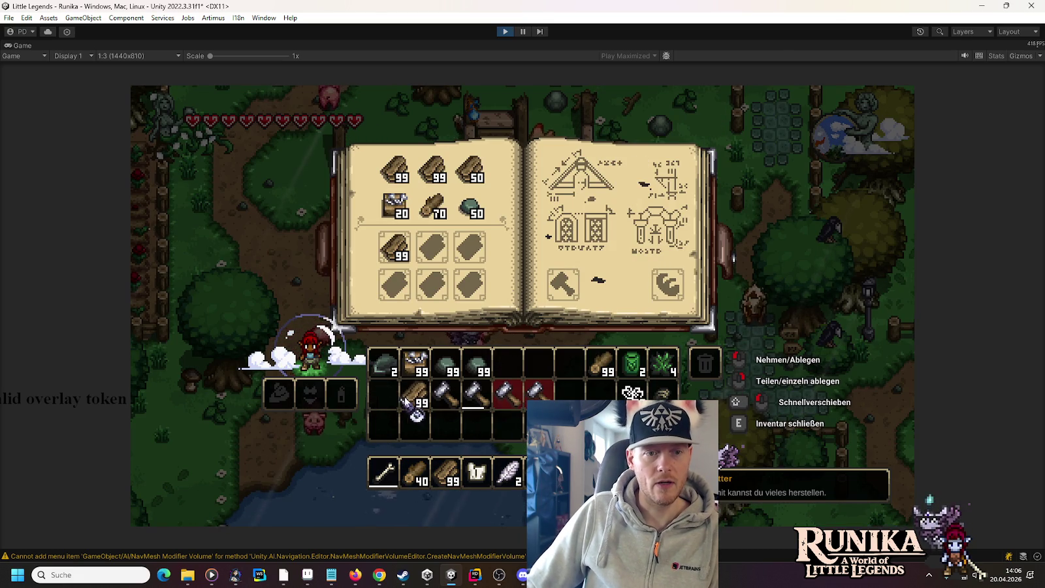
pyautogui.keyDown('shift'); pyautogui.click(416, 392); pyautogui.keyUp('shift')
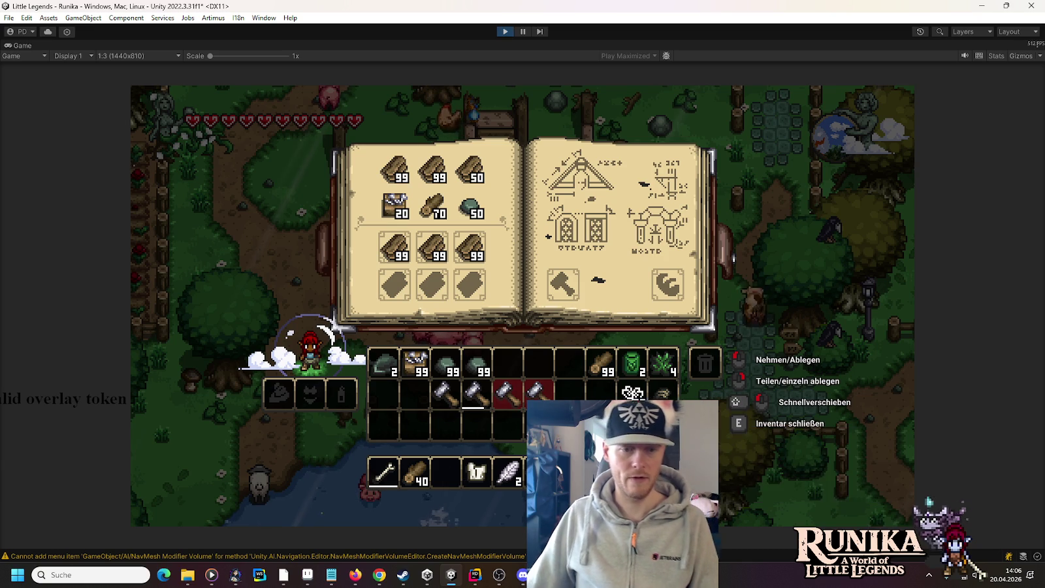
pyautogui.keyDown('shift'); pyautogui.click(416, 363); pyautogui.keyUp('shift')
pyautogui.keyDown('shift'); pyautogui.click(601, 362); pyautogui.keyUp('shift')
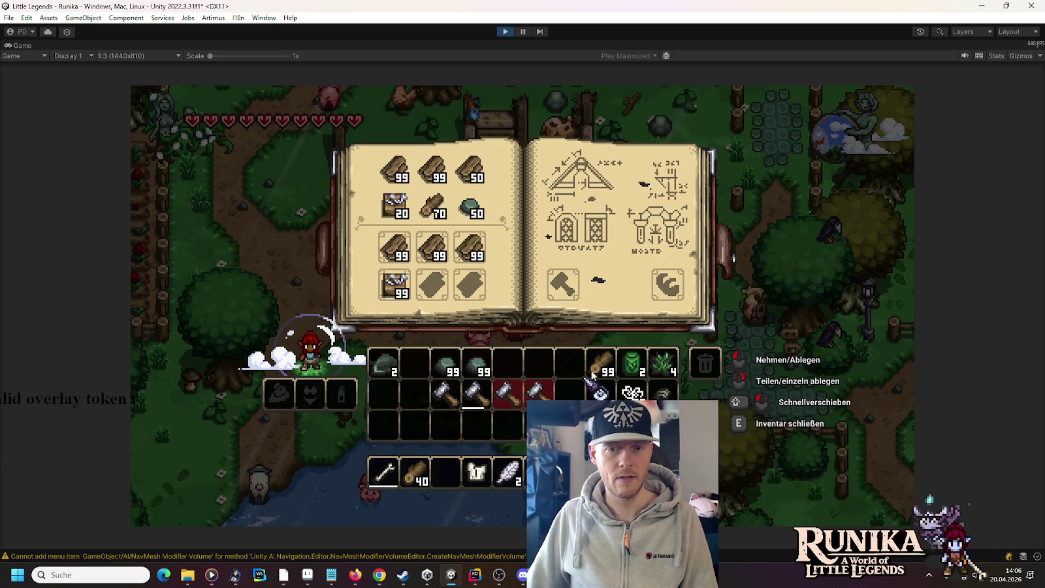
pyautogui.keyDown('shift'); pyautogui.click(446, 363); pyautogui.keyUp('shift')
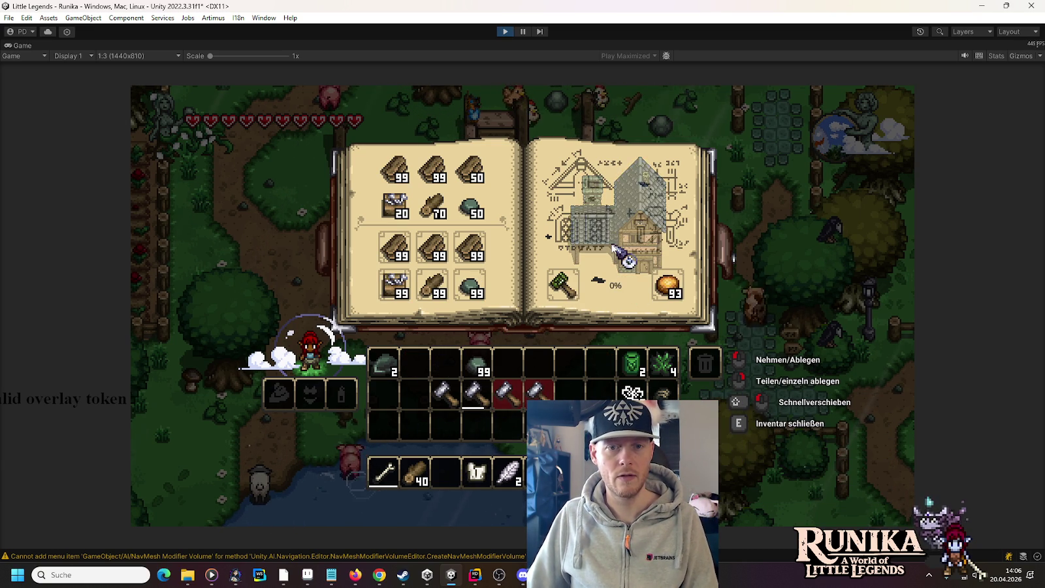
pyautogui.press('e')
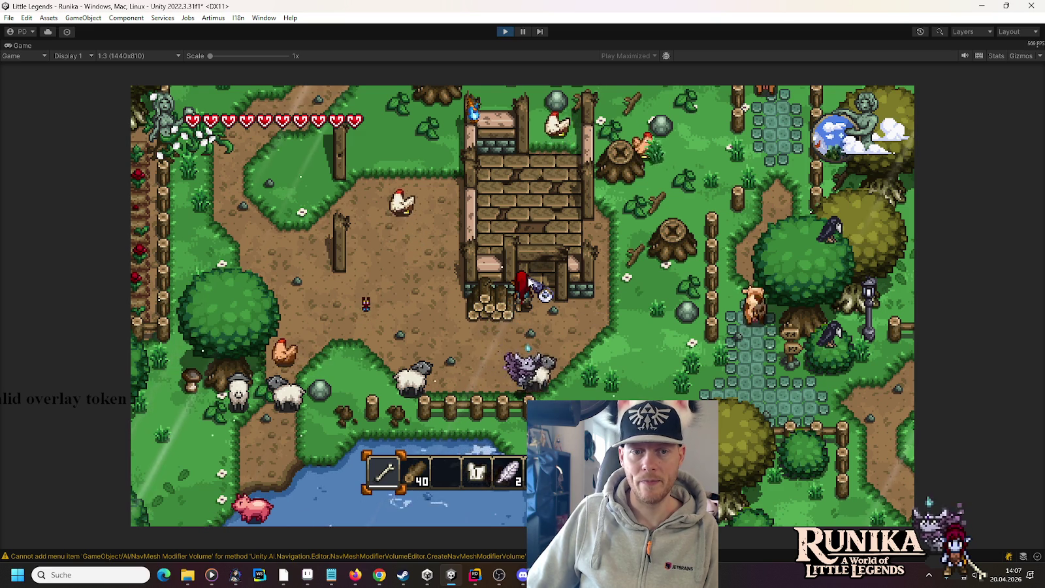
pyautogui.click(566, 299)
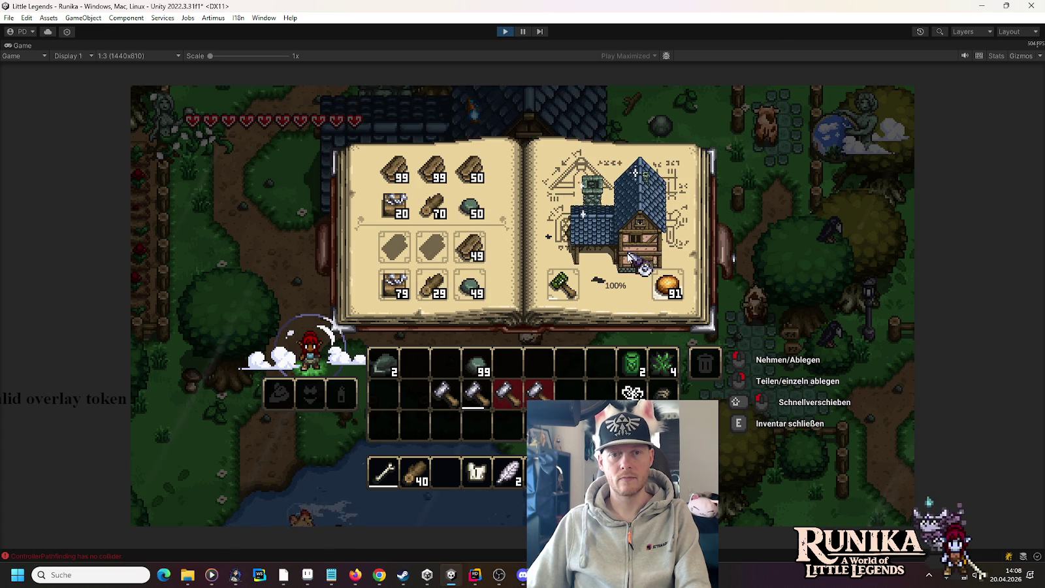
# Close the blueprint and walk the character up and left from the blacksmith door.
pyautogui.press('e')
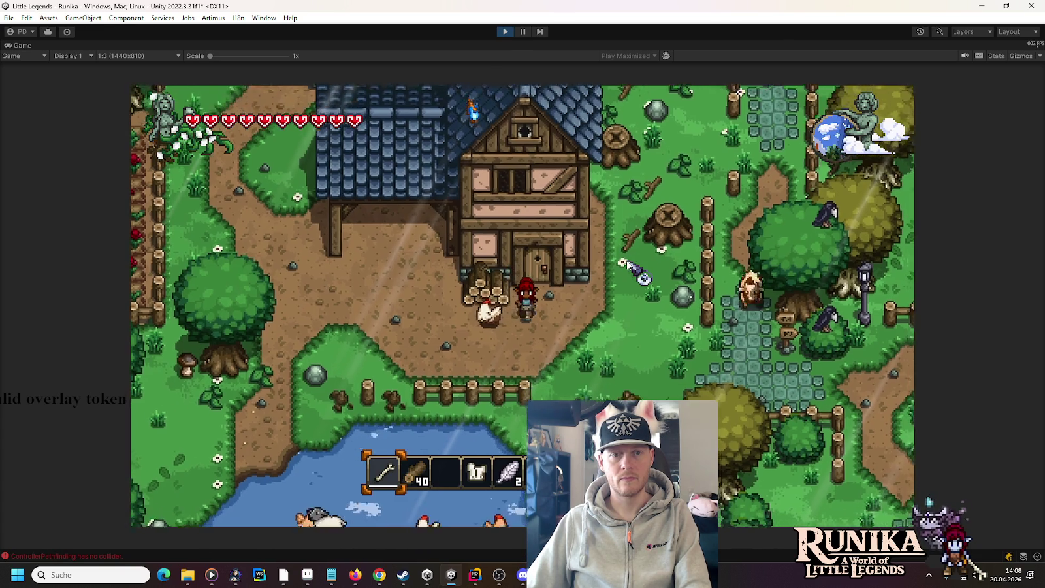
pyautogui.press('w')
pyautogui.press('a')
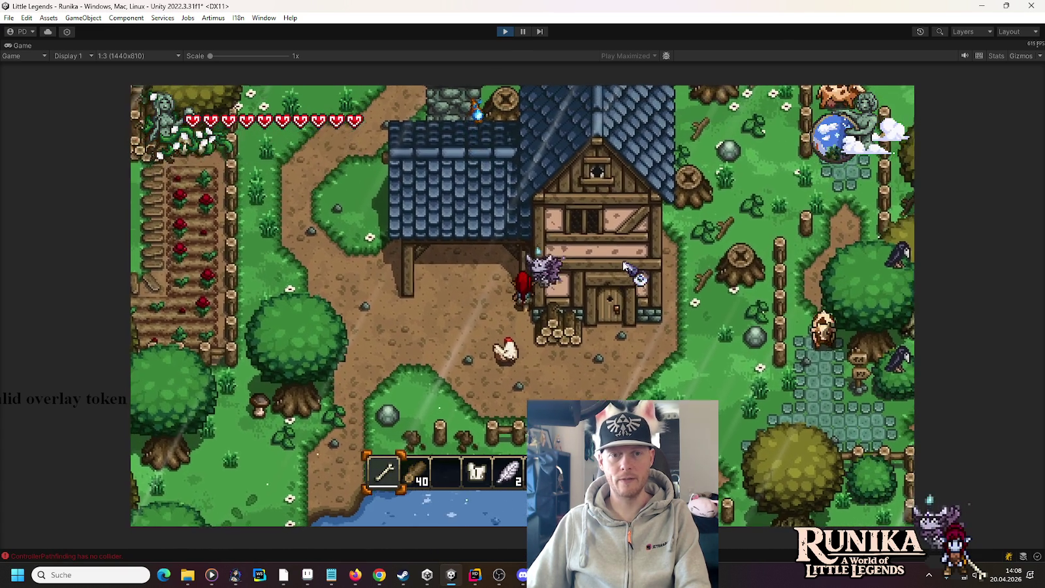
pyautogui.press('w')
pyautogui.press('a')
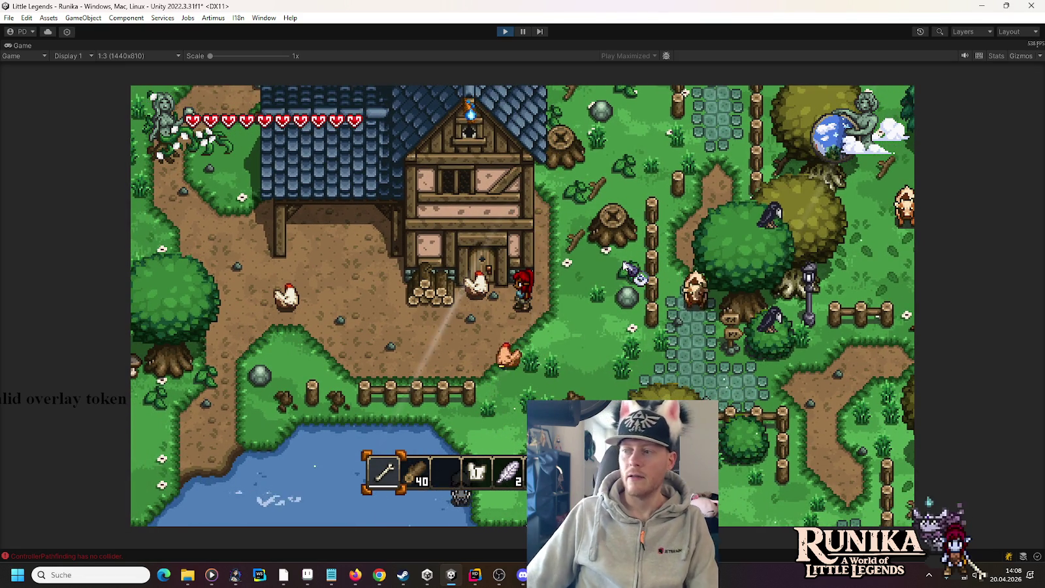
# Walk north-east through the village past the house and open the chat command line.
pyautogui.press('w')
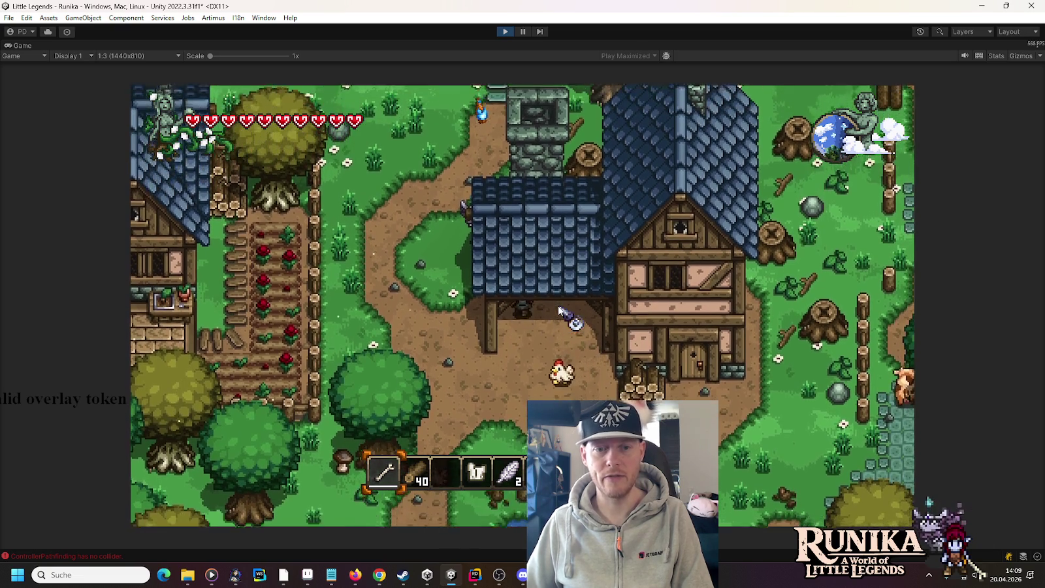
pyautogui.press('w')
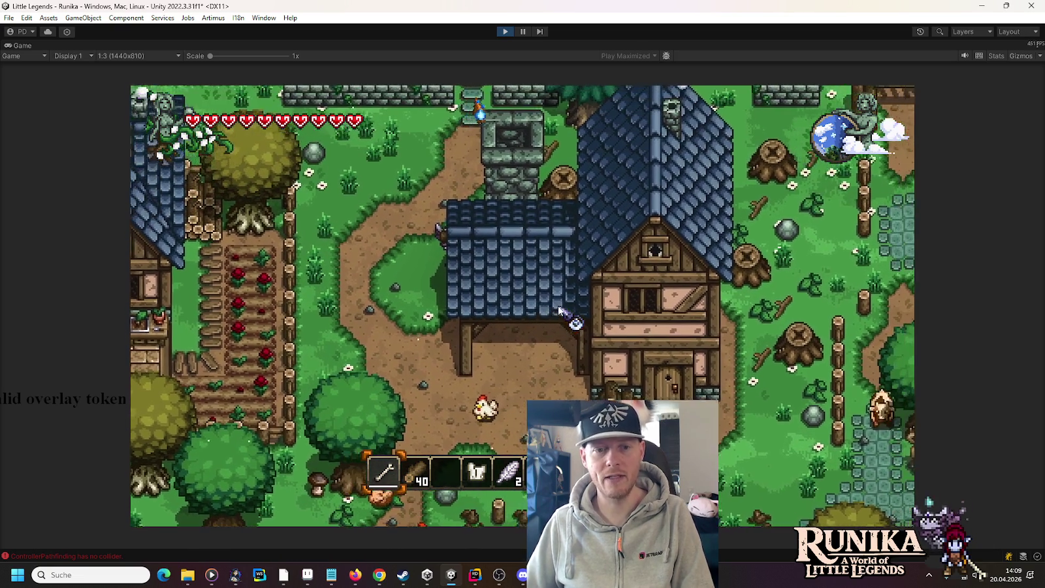
pyautogui.write('s')
pyautogui.write('/add AhegaoMineSlime')
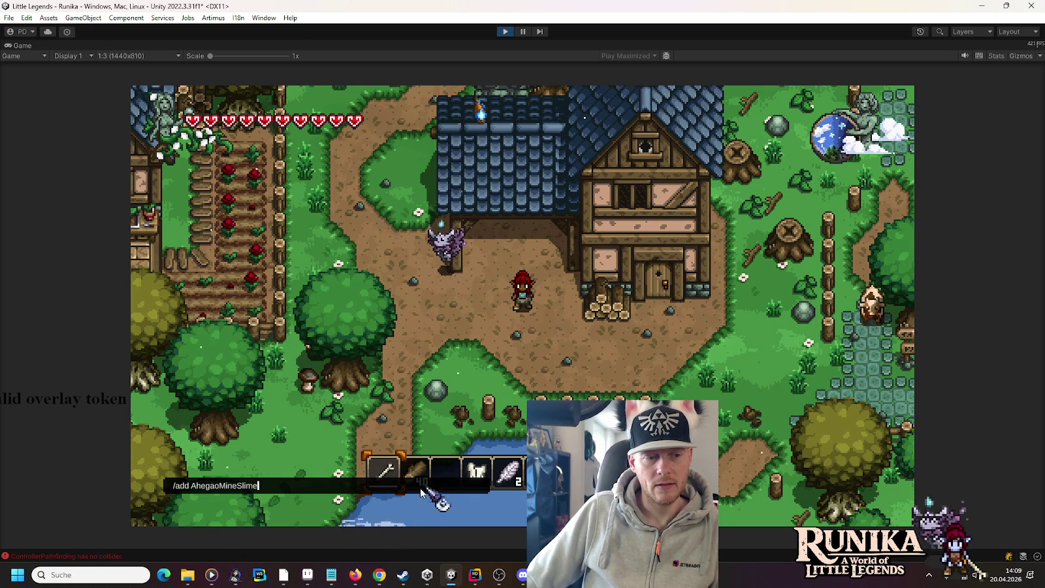
# Open the Console and jump from the no-collider error to its logging code in Rider.
pyautogui.click(94, 557)
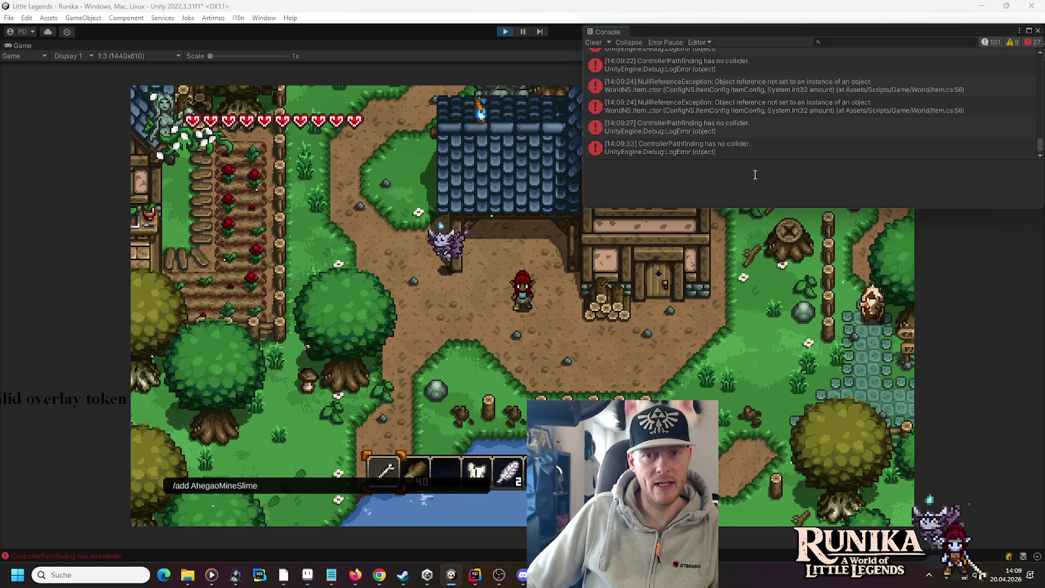
pyautogui.doubleClick(723, 145)
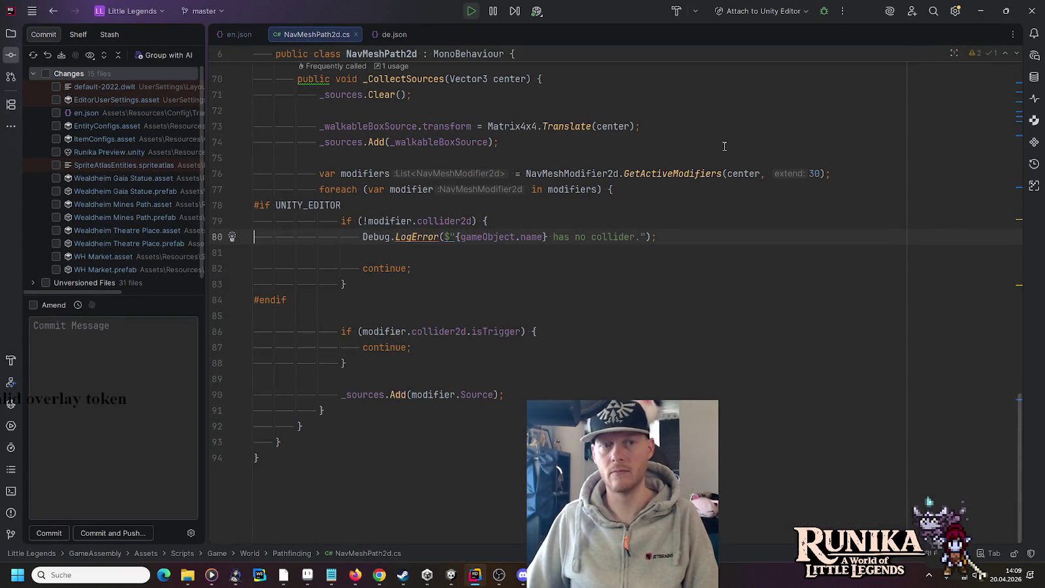
pyautogui.hotkey('alt', 'Tab')
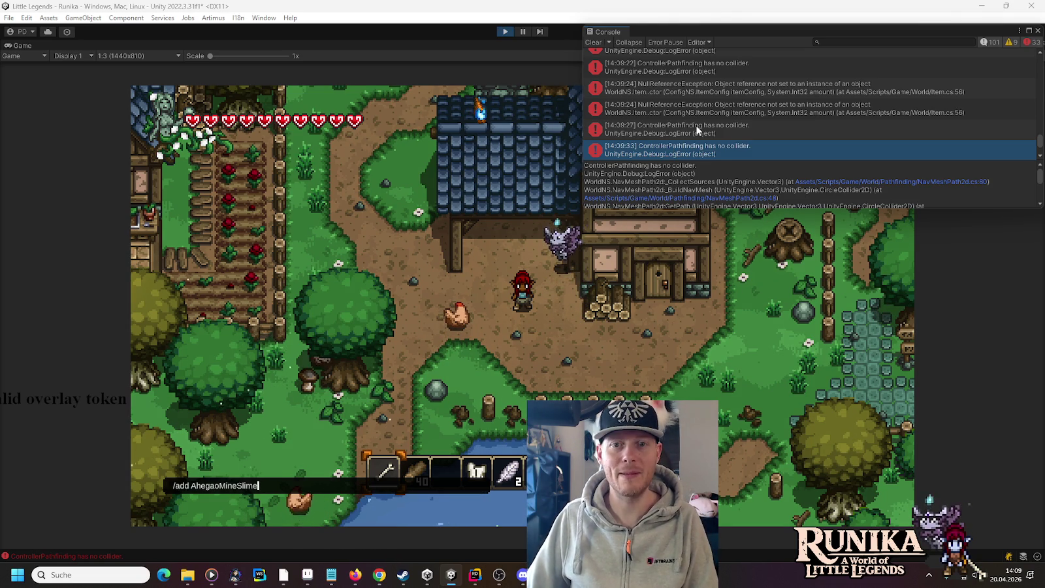
pyautogui.scroll(2, 697, 129)
pyautogui.scroll(3, 696, 129)
pyautogui.scroll(-5, 886, 188)
pyautogui.scroll(-3, 886, 189)
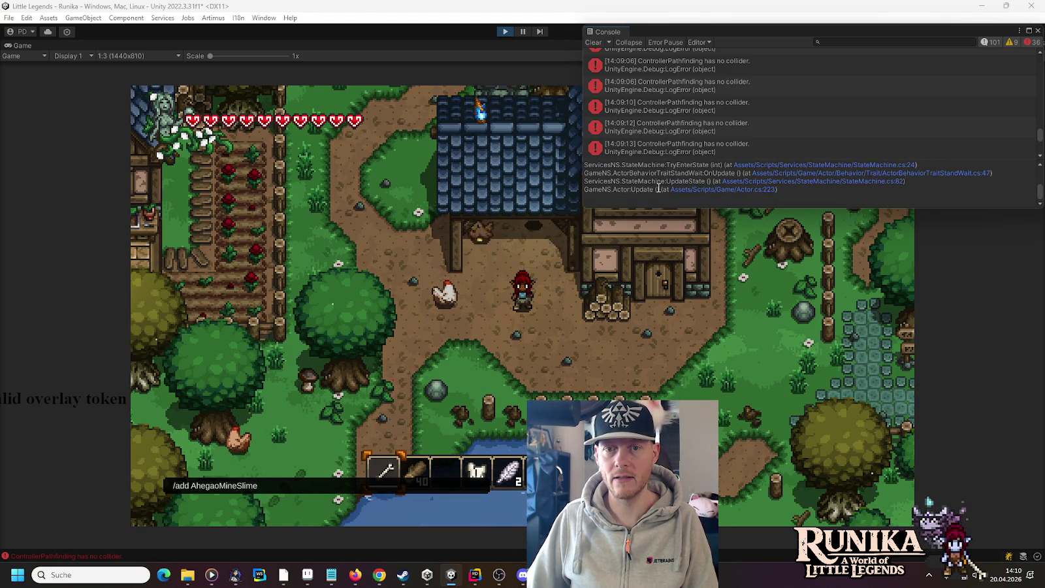
pyautogui.scroll(8, 658, 188)
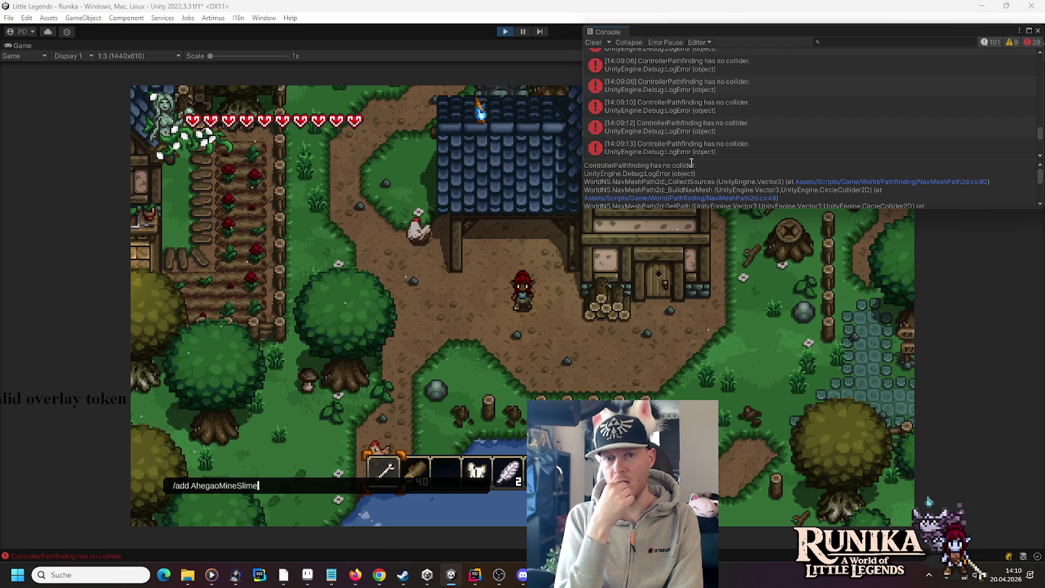
pyautogui.doubleClick(682, 147)
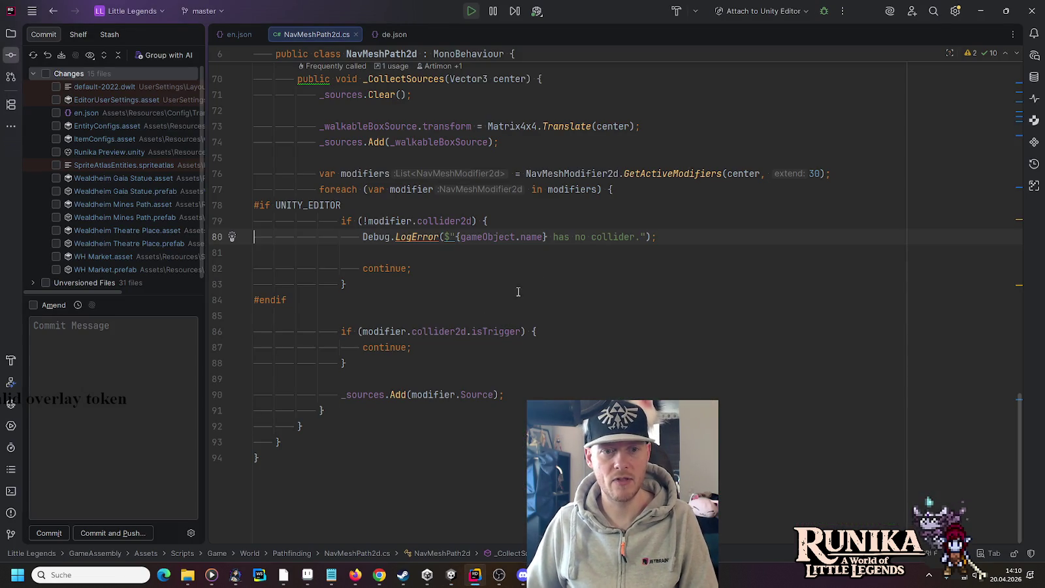
pyautogui.hotkey('alt', 'Tab')
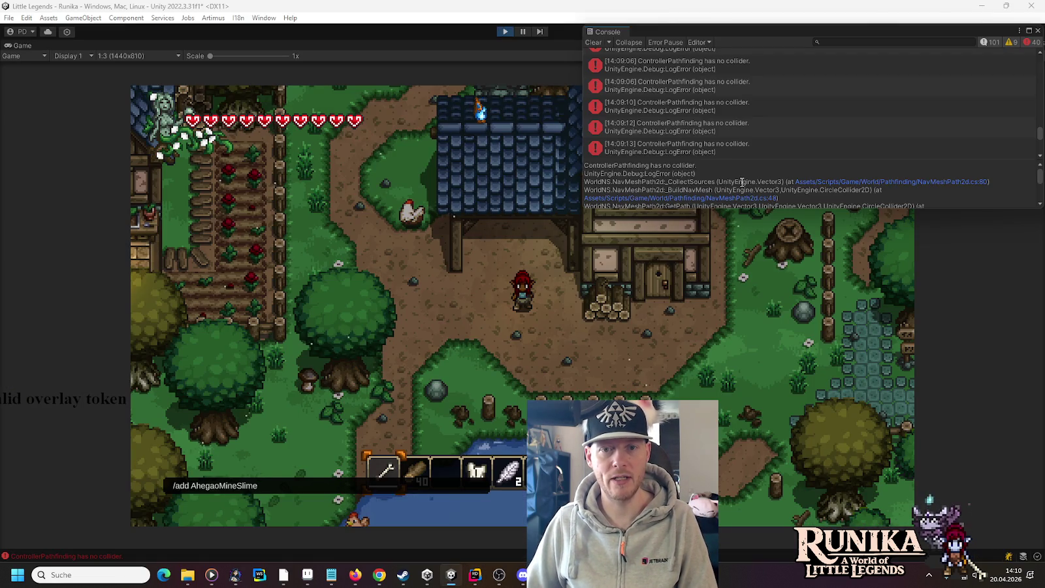
# Open the latest no-collider error at NavMeshPath2d.cs line 80 and inspect its modifier and gameObject references.
pyautogui.click(639, 149)
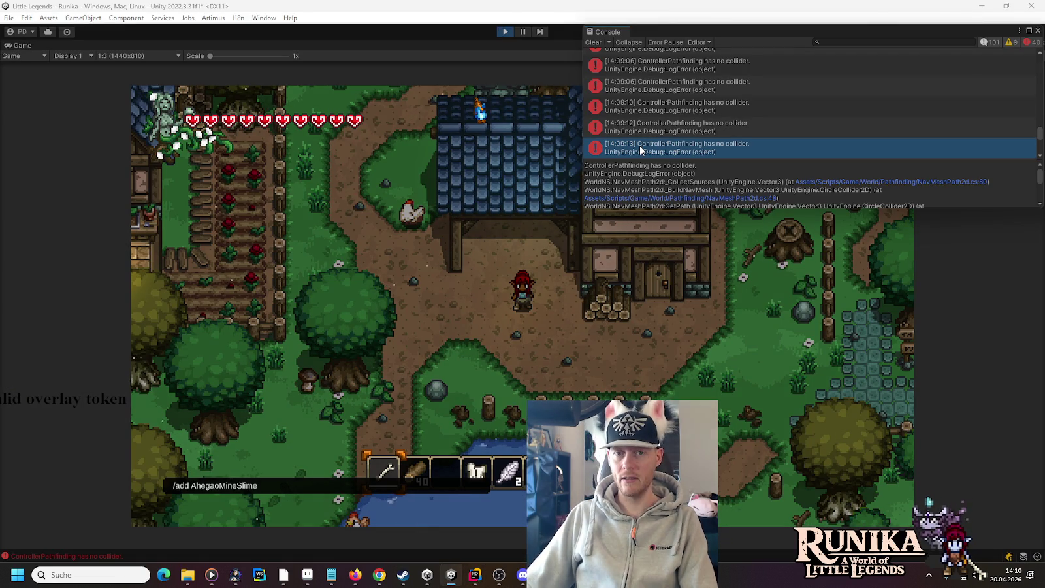
pyautogui.doubleClick(640, 149)
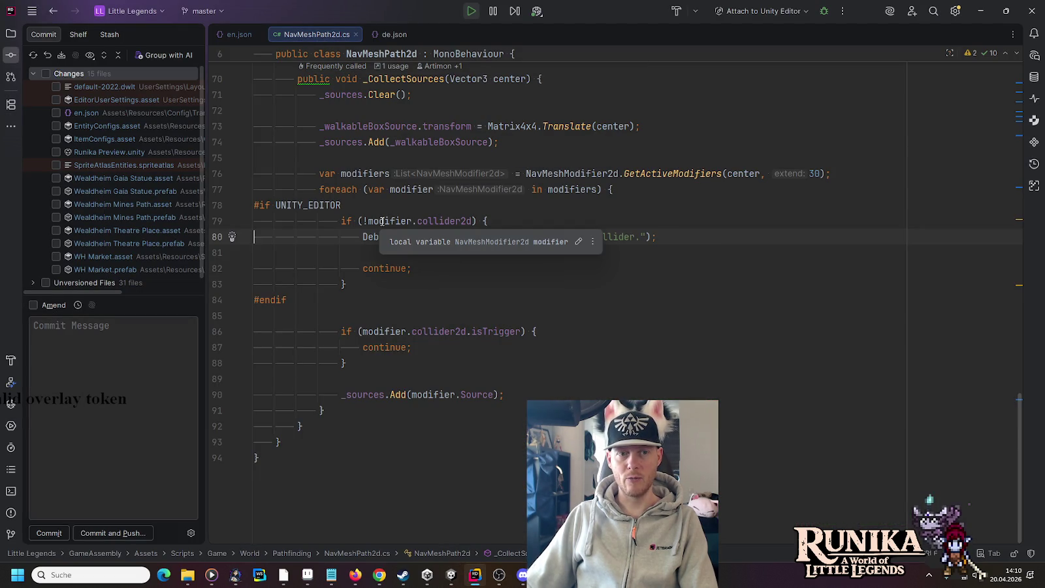
pyautogui.click(428, 221)
pyautogui.click(394, 221)
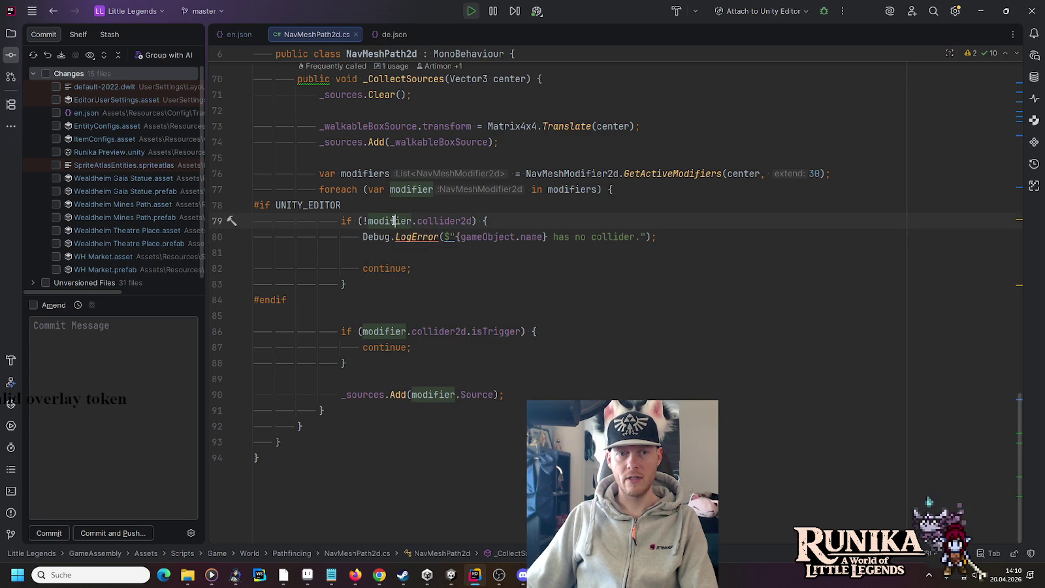
pyautogui.click(488, 237)
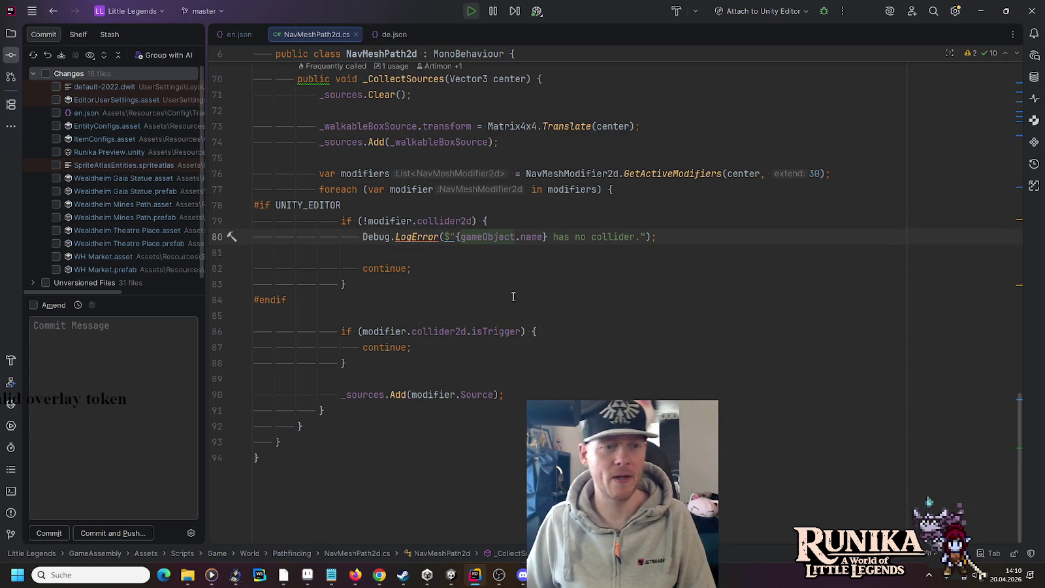
pyautogui.hotkey('alt', 'Tab')
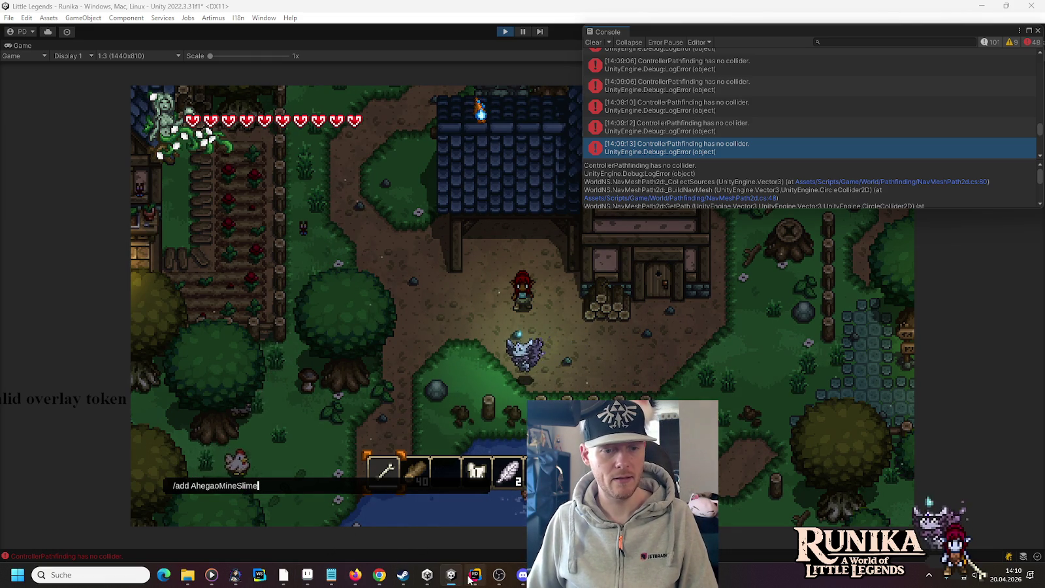
# Pause the running game and collapse the Buildings folder in the Hierarchy.
pyautogui.click(522, 32)
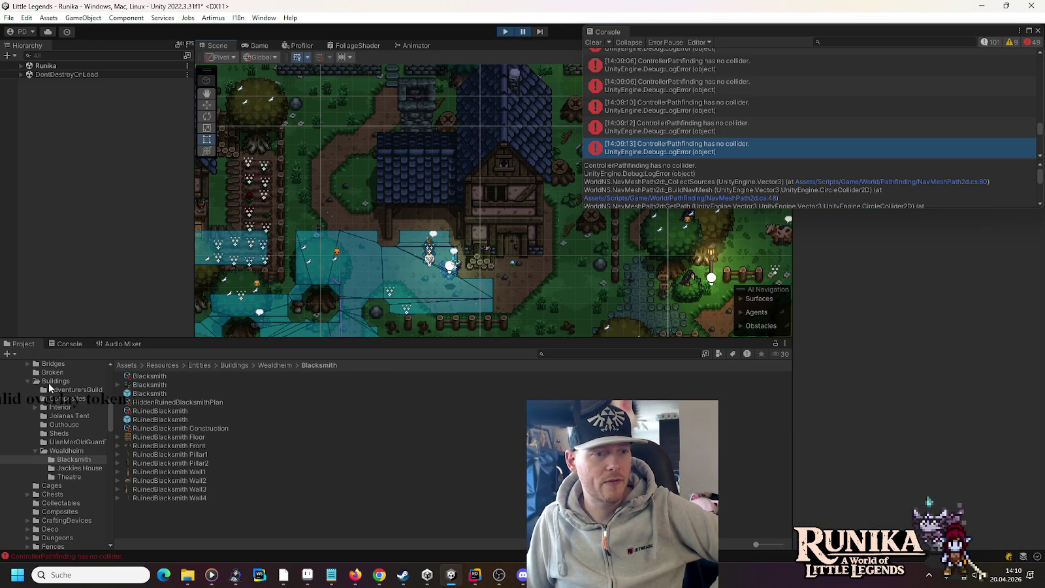
pyautogui.click(27, 380)
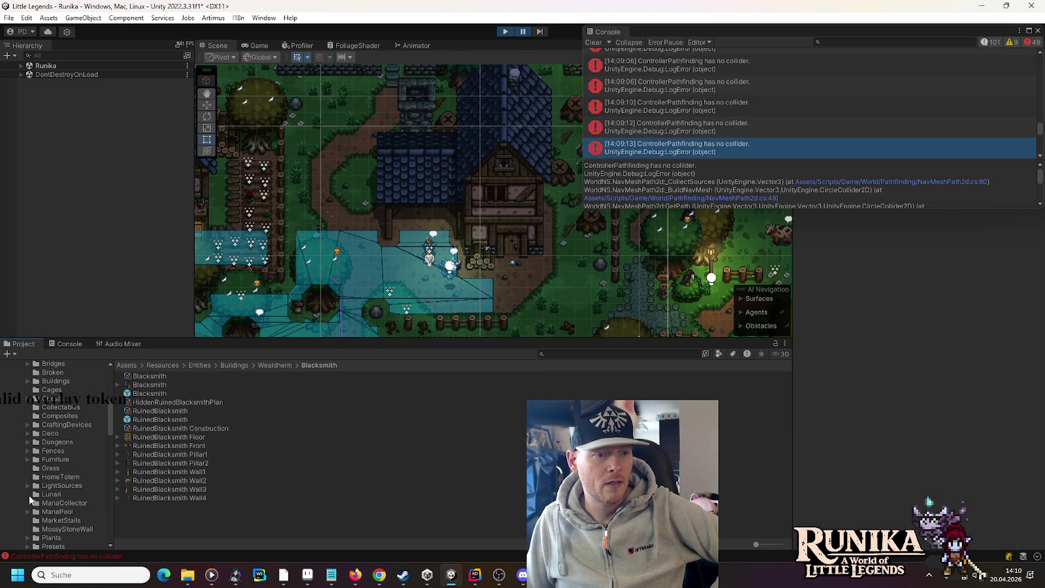
pyautogui.scroll(-3, 31, 446)
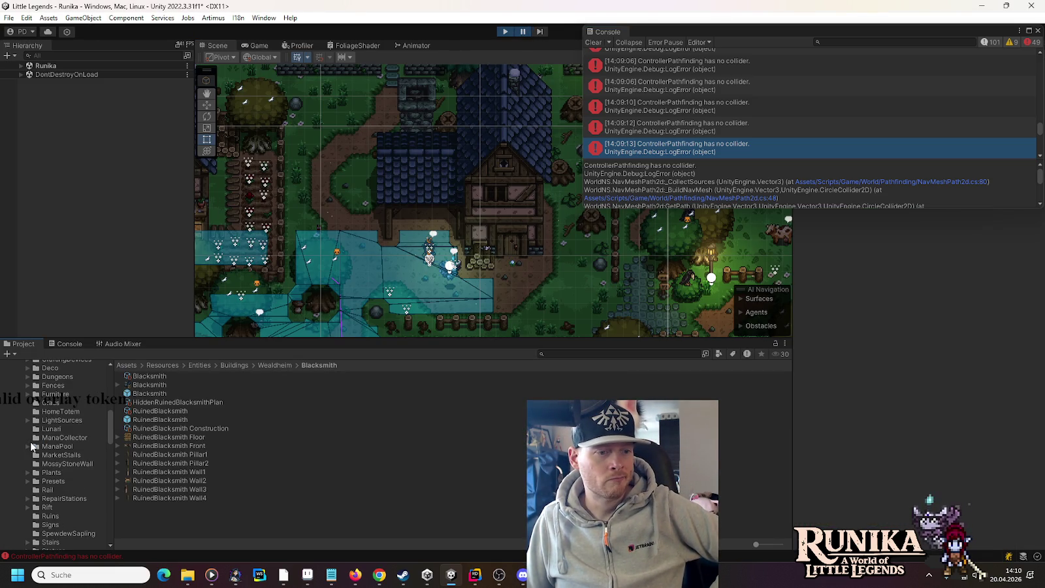
pyautogui.scroll(-2, 30, 446)
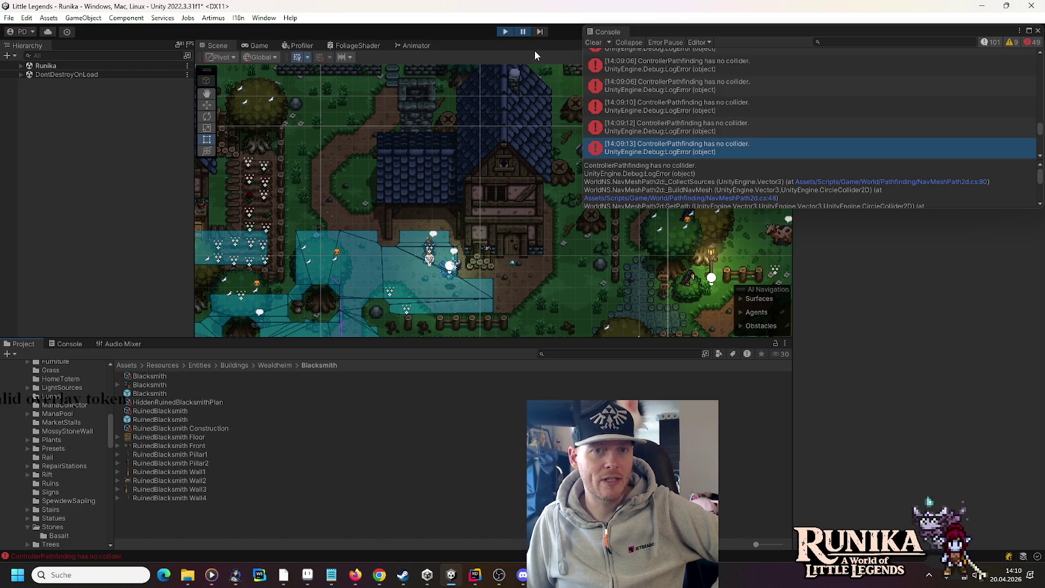
# Change the chat command to /add AhegaoCaveSlime and run it to spawn the cave slime.
pyautogui.press('Left')
pyautogui.press('Left')
pyautogui.press('Left')
pyautogui.press('BackSpace')
pyautogui.press('BackSpace')
pyautogui.press('BackSpace')
pyautogui.press('BackSpace')
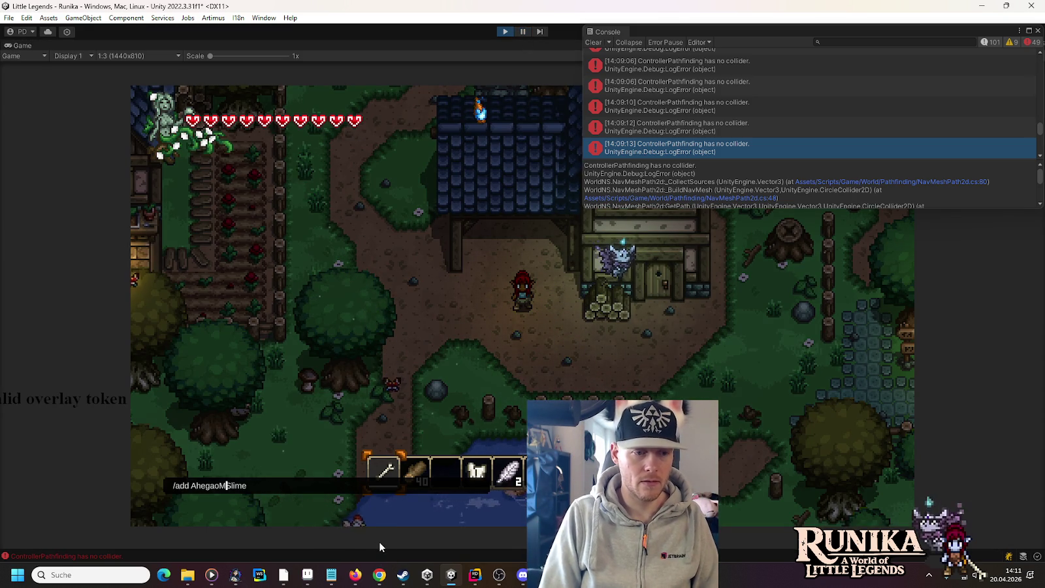
pyautogui.write('Cave')
pyautogui.press('Return')
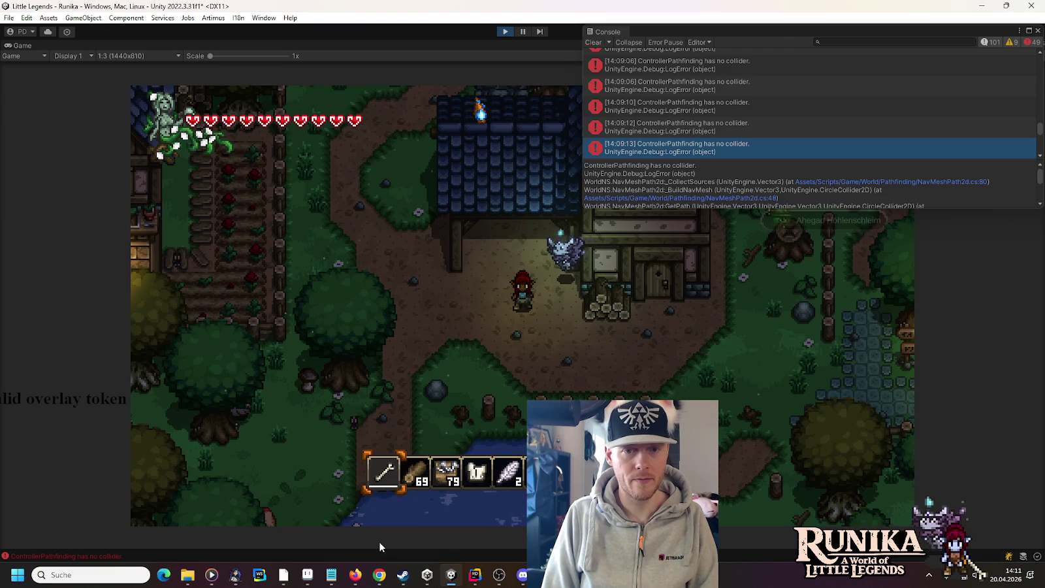
# Open and close the inventory book, then walk the character north under the roof.
pyautogui.press('e')
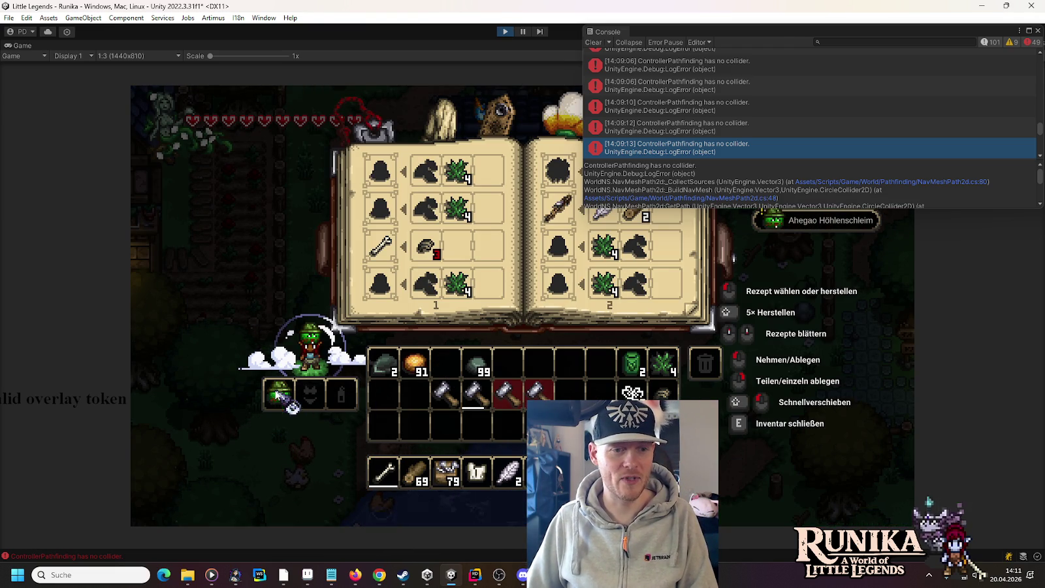
pyautogui.press('e')
pyautogui.press('w')
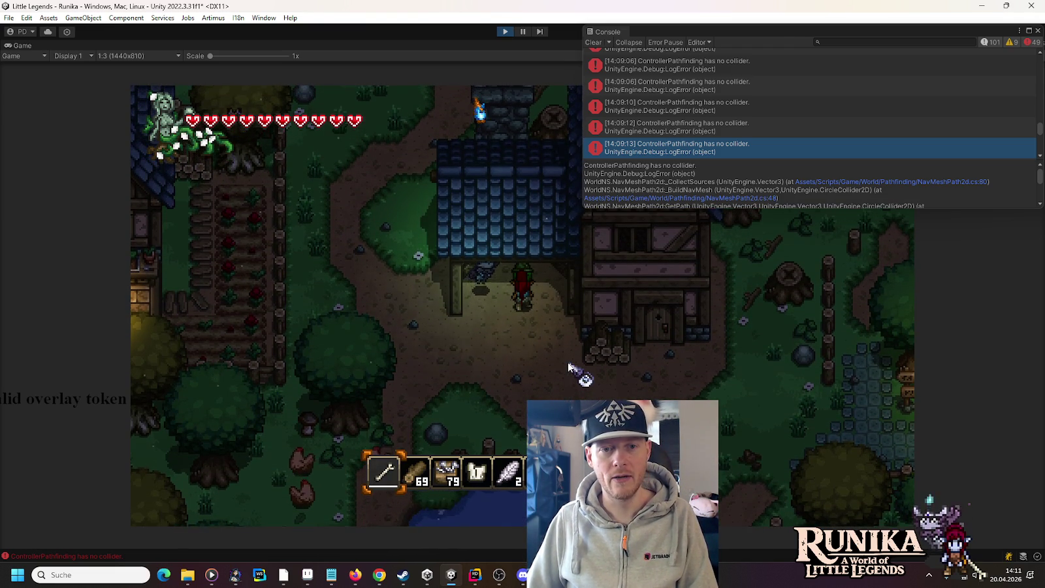
pyautogui.press('s')
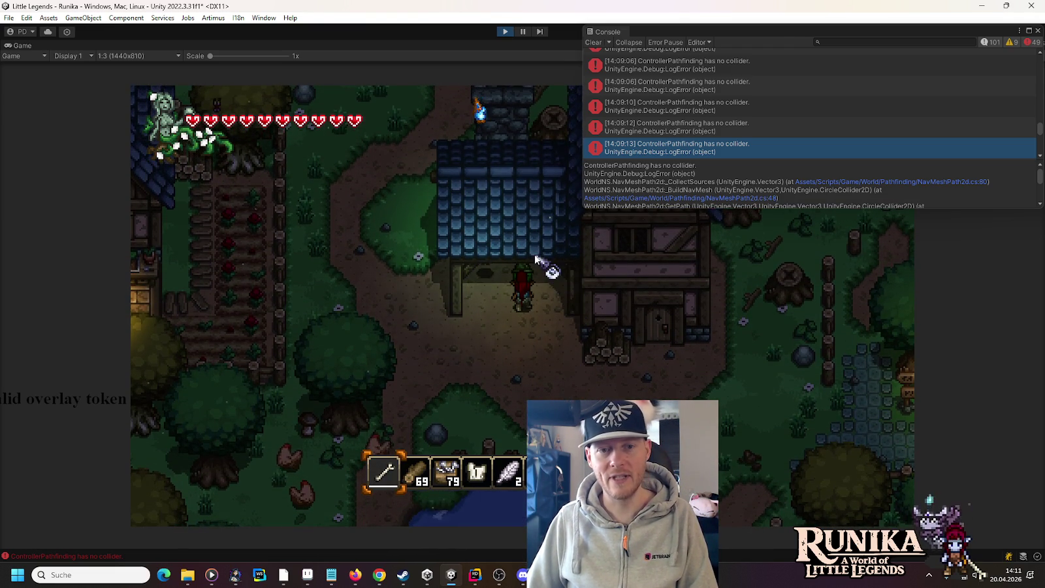
pyautogui.press('w')
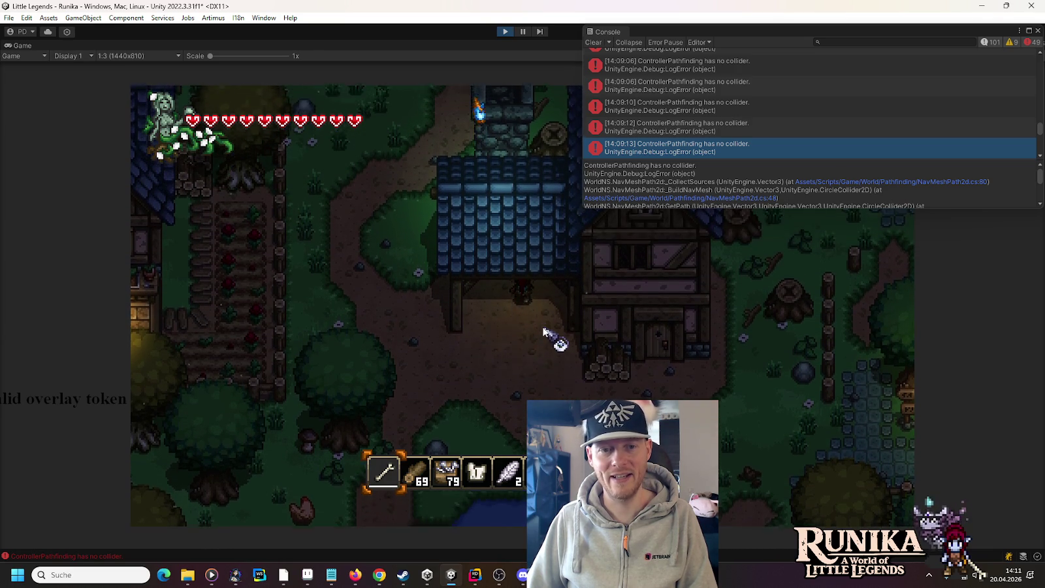
pyautogui.press('w')
# Close the command bar to return to daylight and walk north-east under the roof.
pyautogui.write('as')
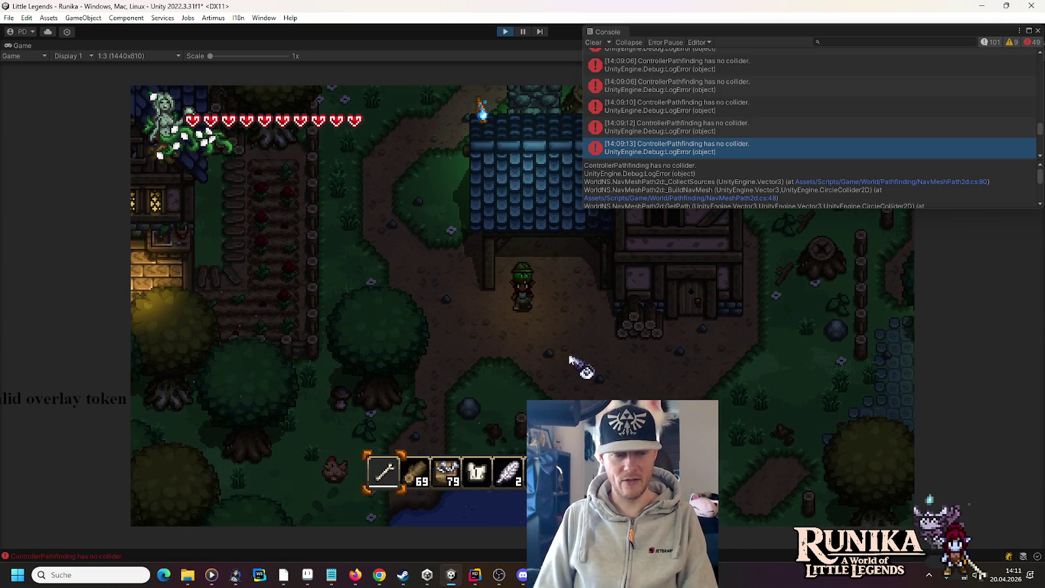
pyautogui.write('/t')
pyautogui.press('Return')
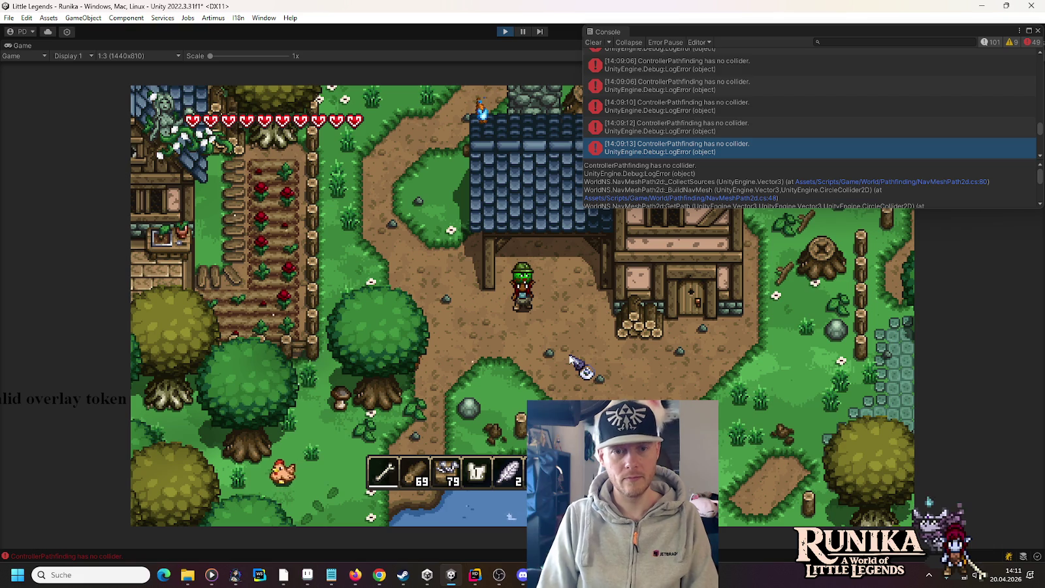
pyautogui.press('w')
pyautogui.press('d')
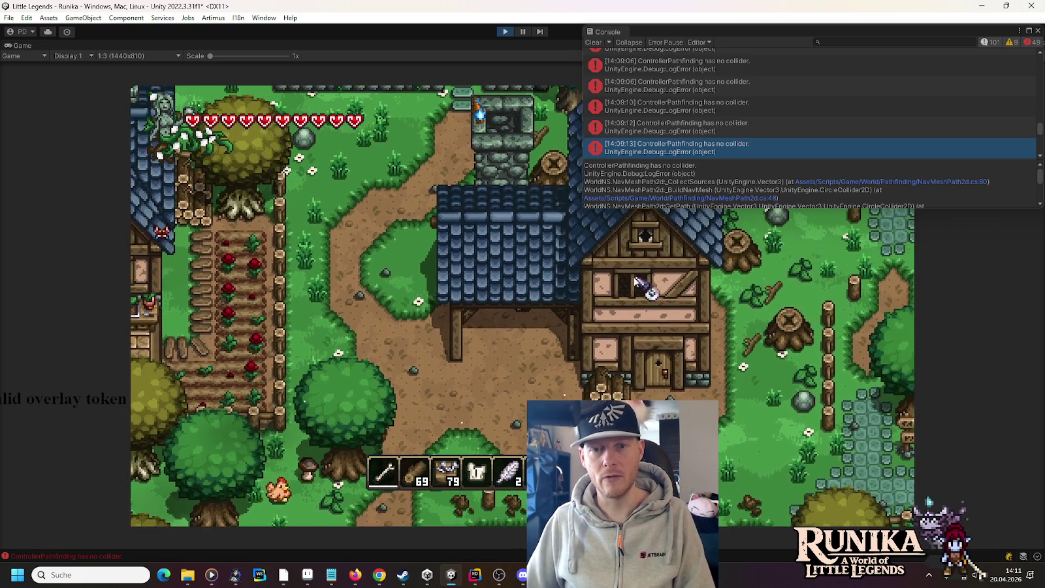
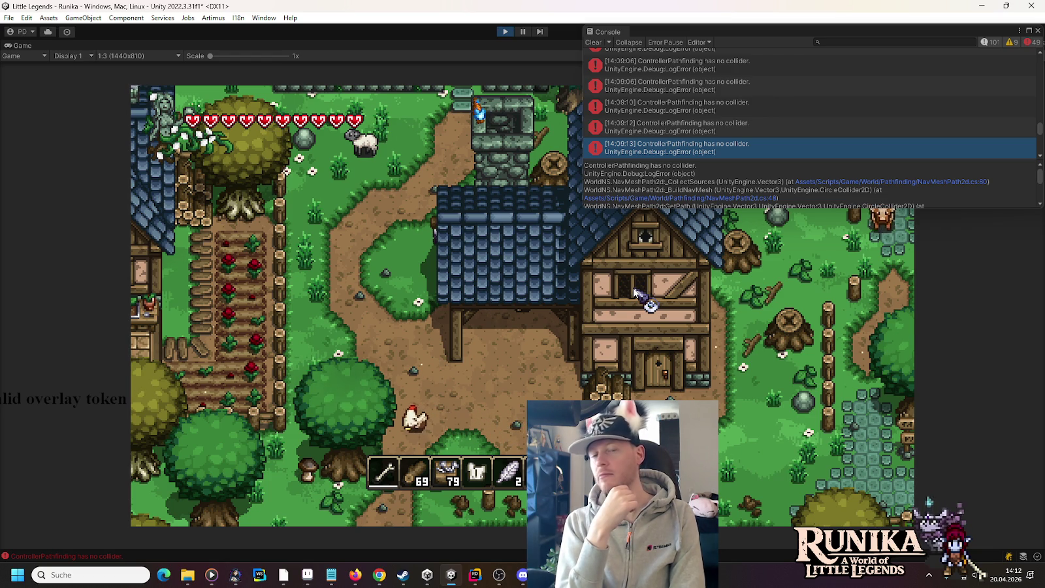
# Walk the character down, then use Speichern und Verlassen from the pause menu and stop play mode.
pyautogui.press('s')
pyautogui.press('s')
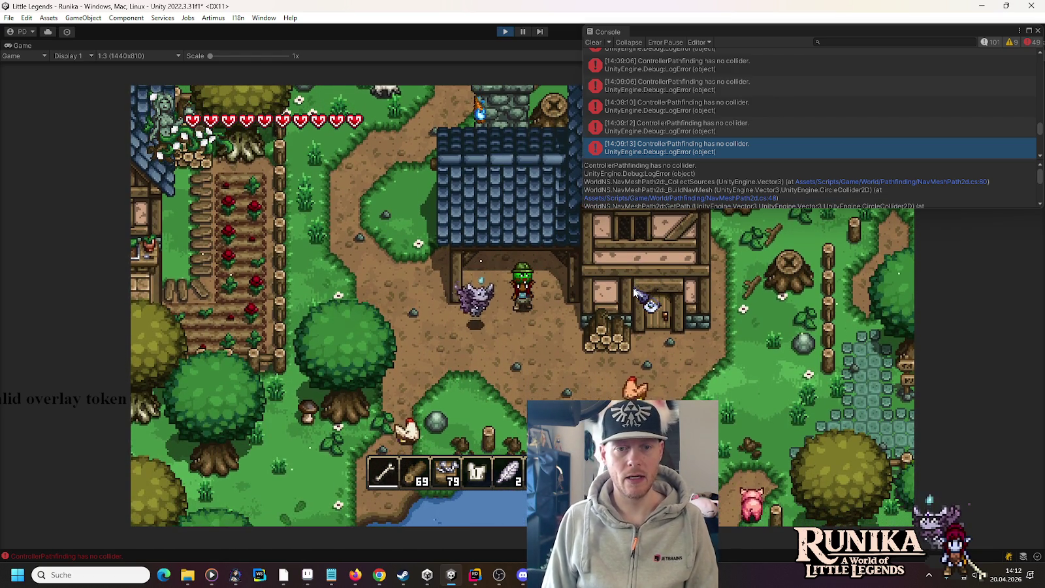
pyautogui.press('Escape')
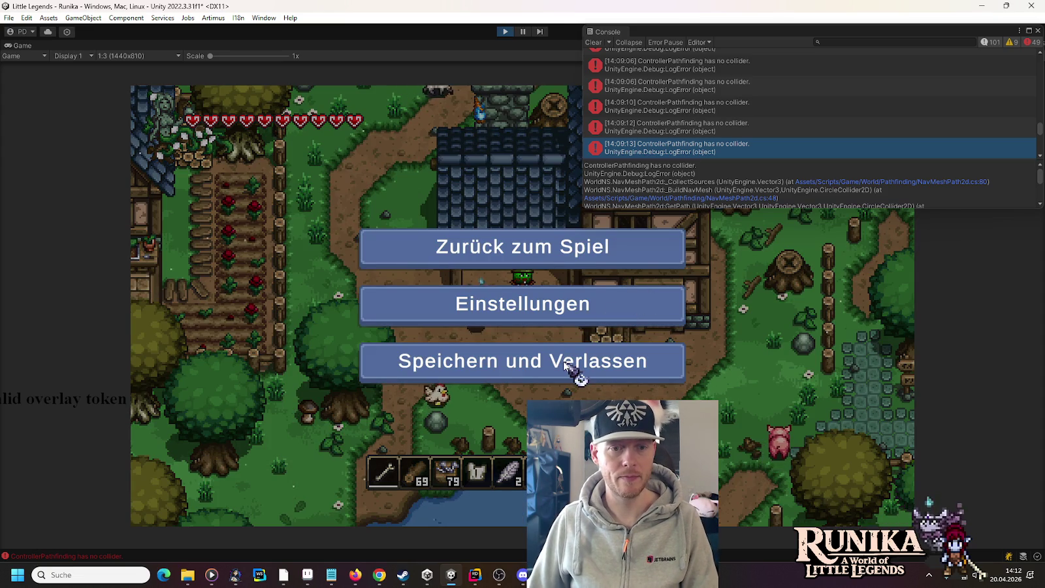
pyautogui.click(565, 362)
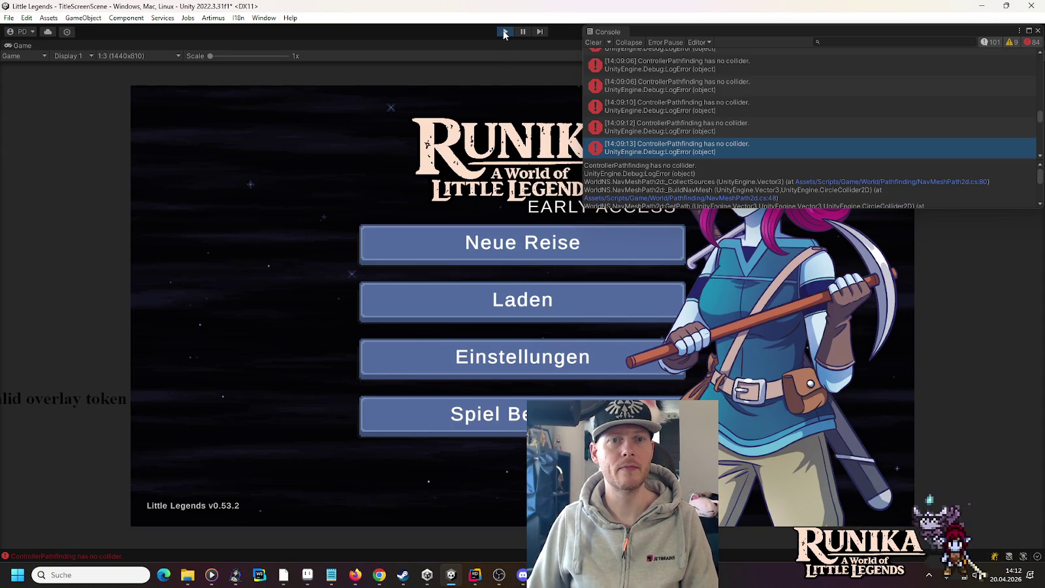
pyautogui.click(504, 33)
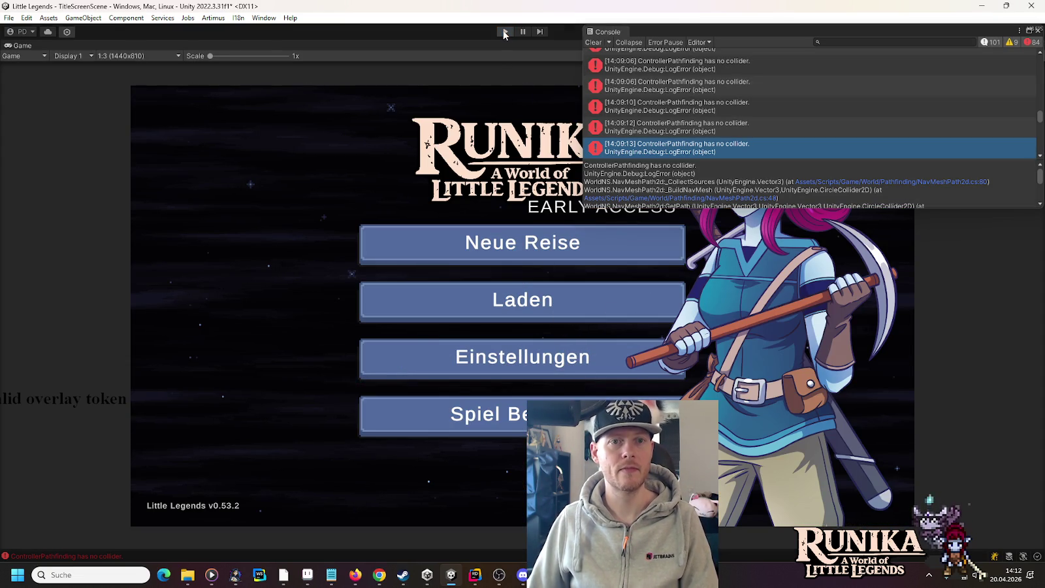
pyautogui.moveTo(186, 573)
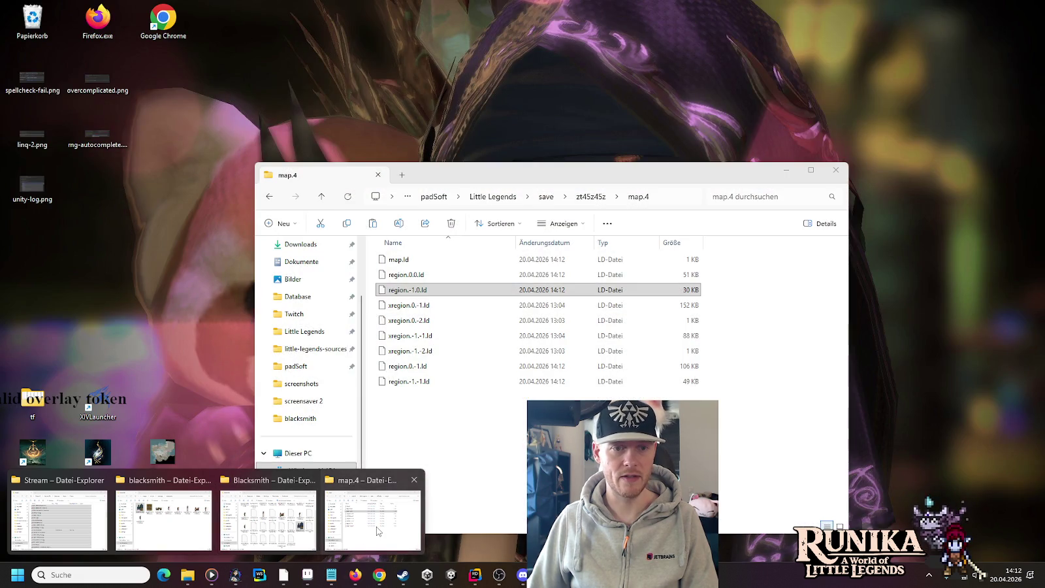
# Delete the four xregion files in the map.4 folder, then close Unity's floating console and go to Rider.
pyautogui.click(376, 530)
pyautogui.click(418, 352)
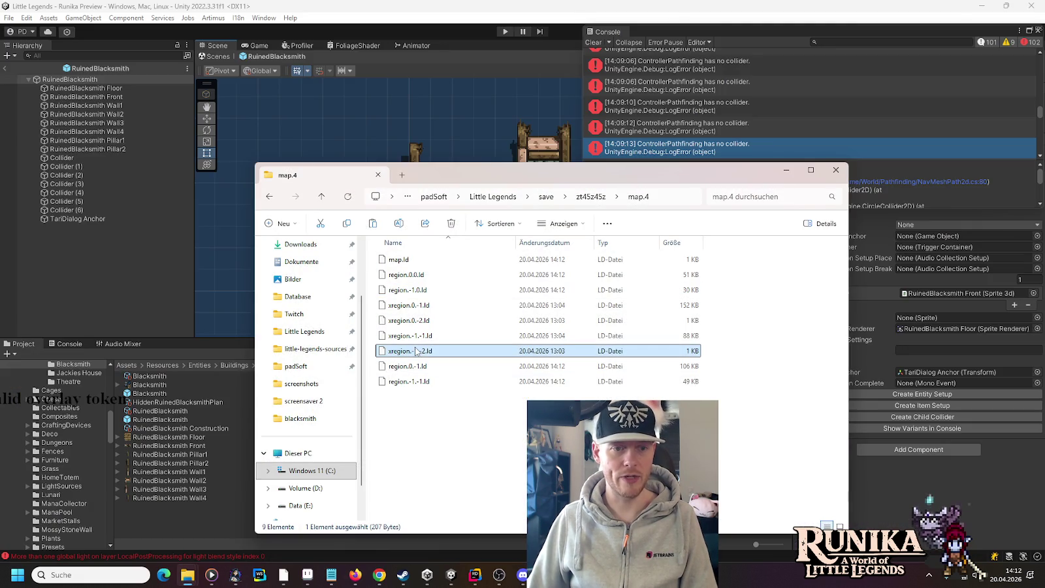
pyautogui.keyDown('shift'); pyautogui.click(403, 307); pyautogui.keyUp('shift')
pyautogui.press('Delete')
pyautogui.press('Return')
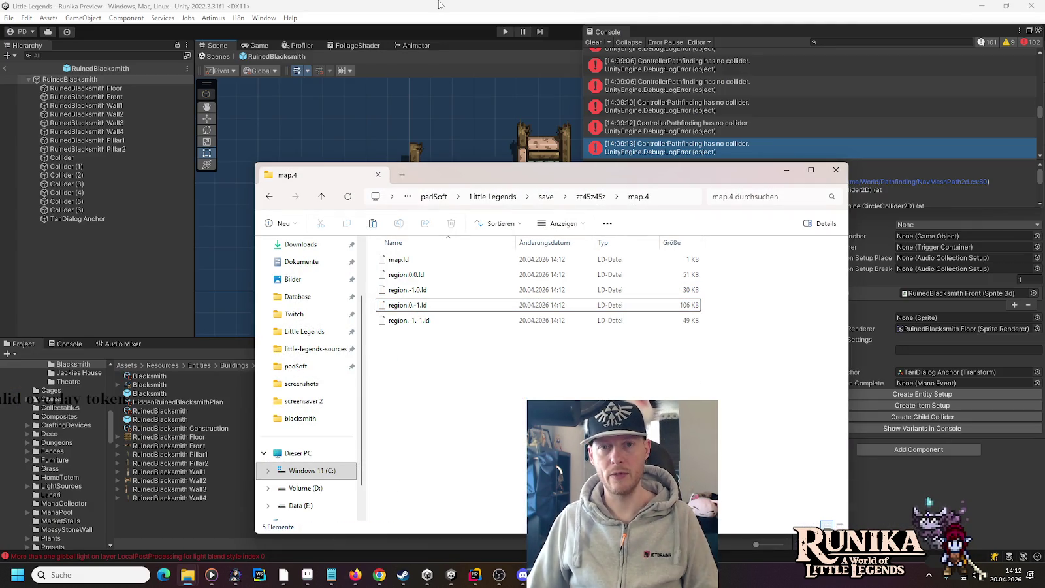
pyautogui.click(1037, 30)
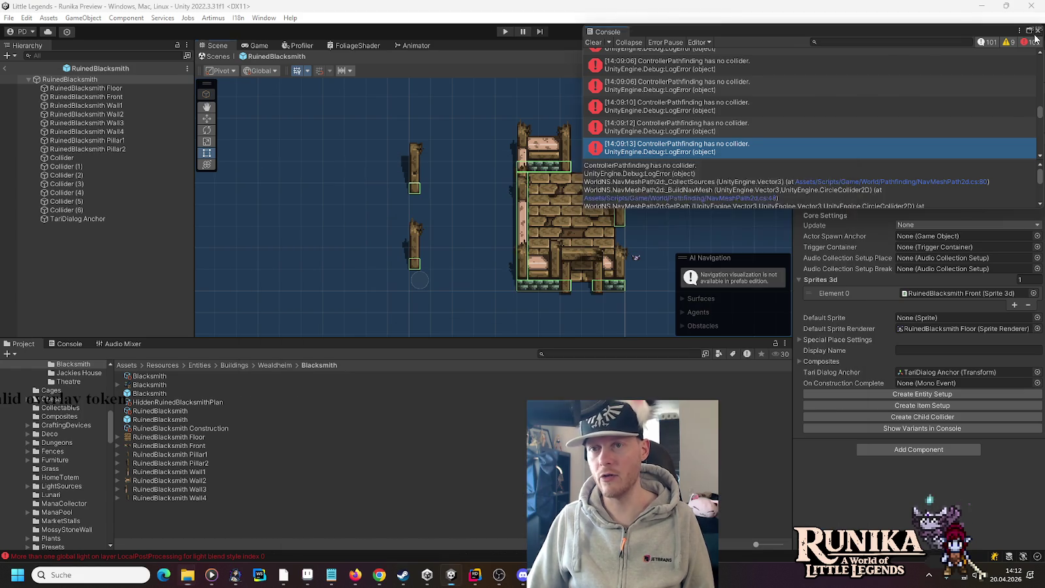
pyautogui.click(473, 581)
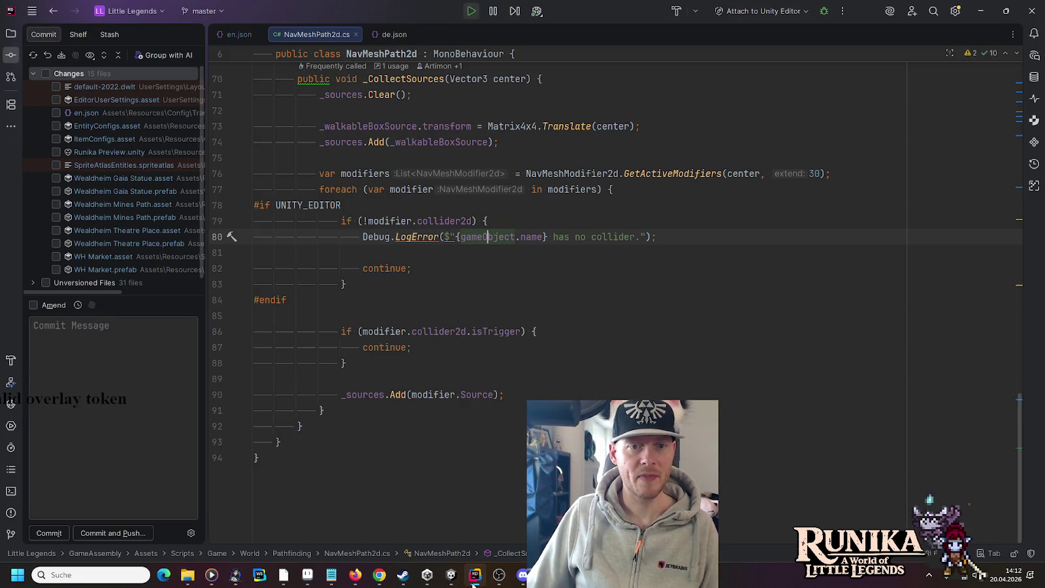
# Make line 80 log "{modifier.name} (in {modifier.transform.parent.name}) has no collider." and return to Unity.
pyautogui.doubleClick(385, 213)
pyautogui.hotkey('ctrl', 'c')
pyautogui.doubleClick(487, 237)
pyautogui.hotkey('ctrl', 'v')
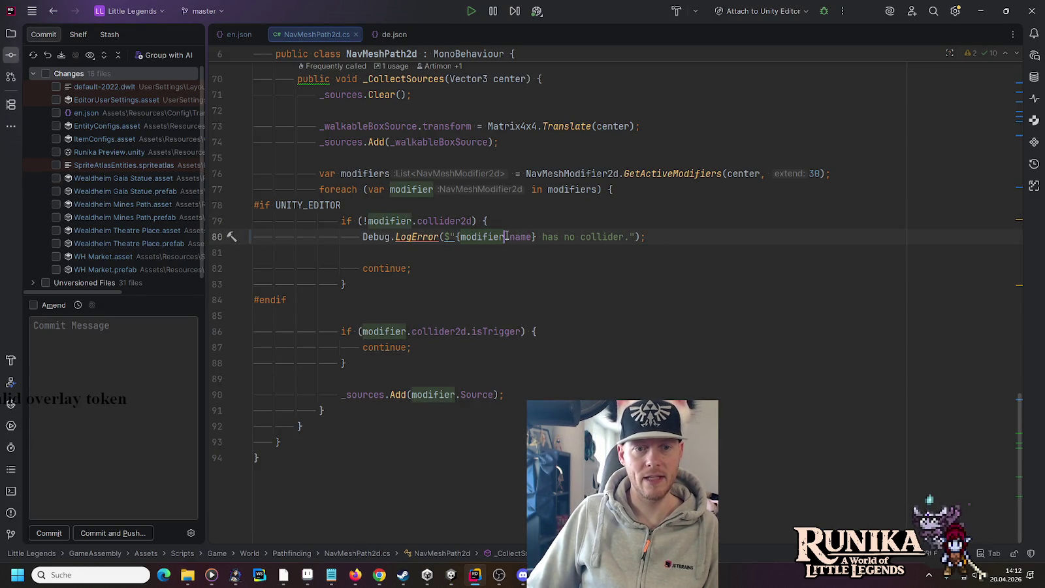
pyautogui.click(511, 223)
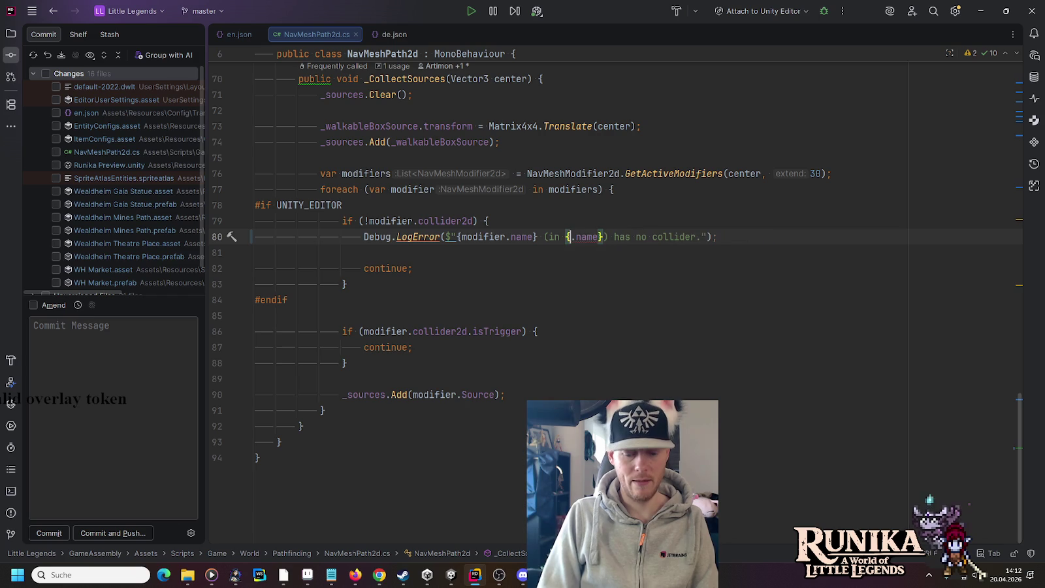
pyautogui.press('Return')
pyautogui.write('.tr')
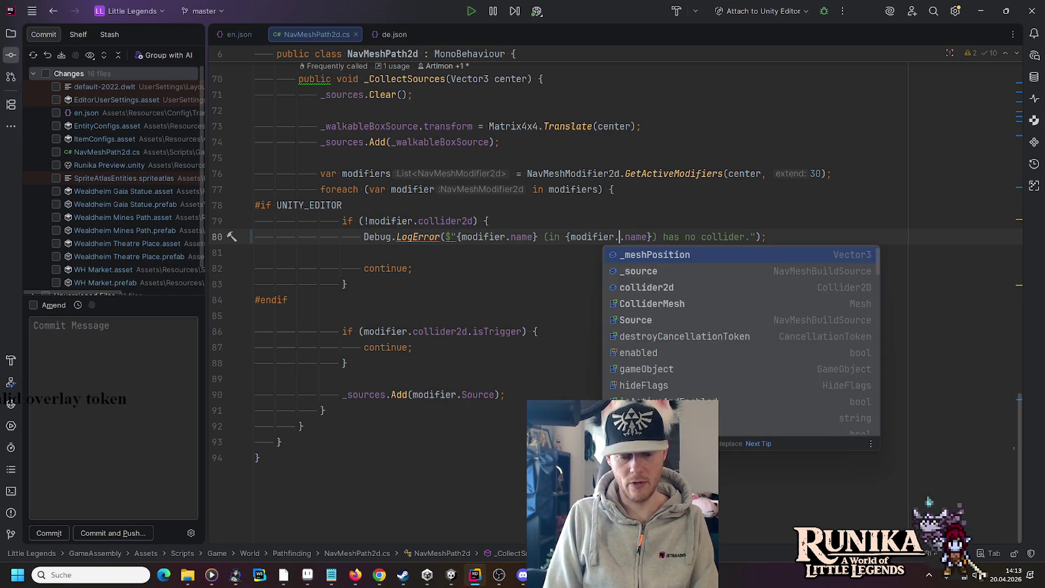
pyautogui.press('Return')
pyautogui.write('.pa')
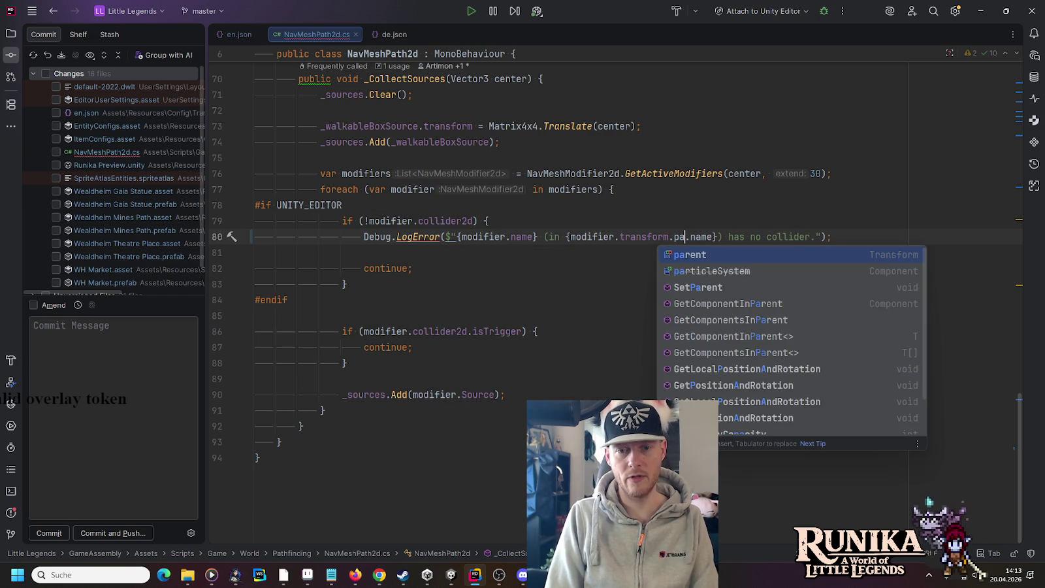
pyautogui.press('Return')
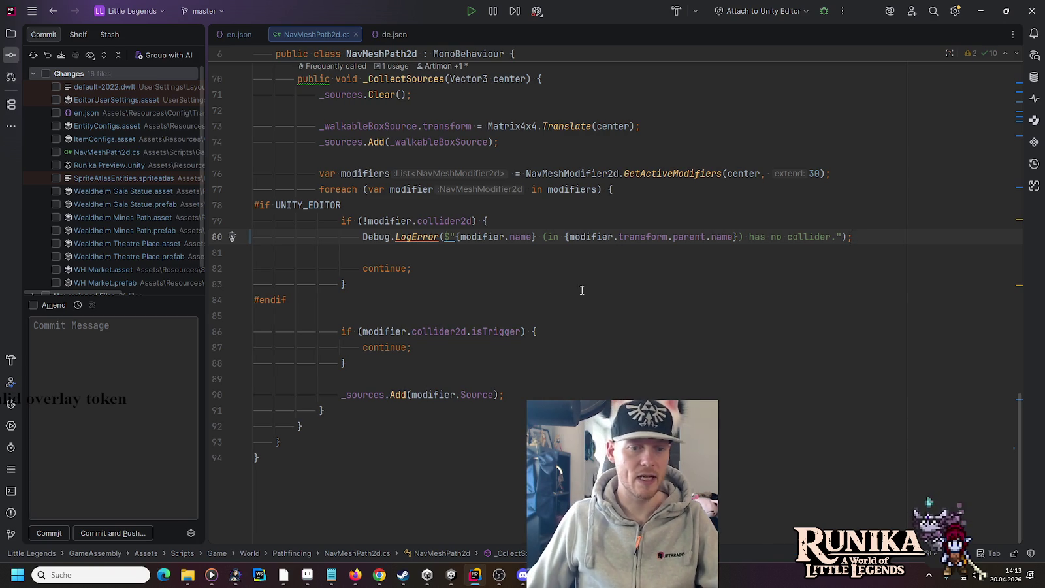
pyautogui.click(450, 578)
pyautogui.click(414, 524)
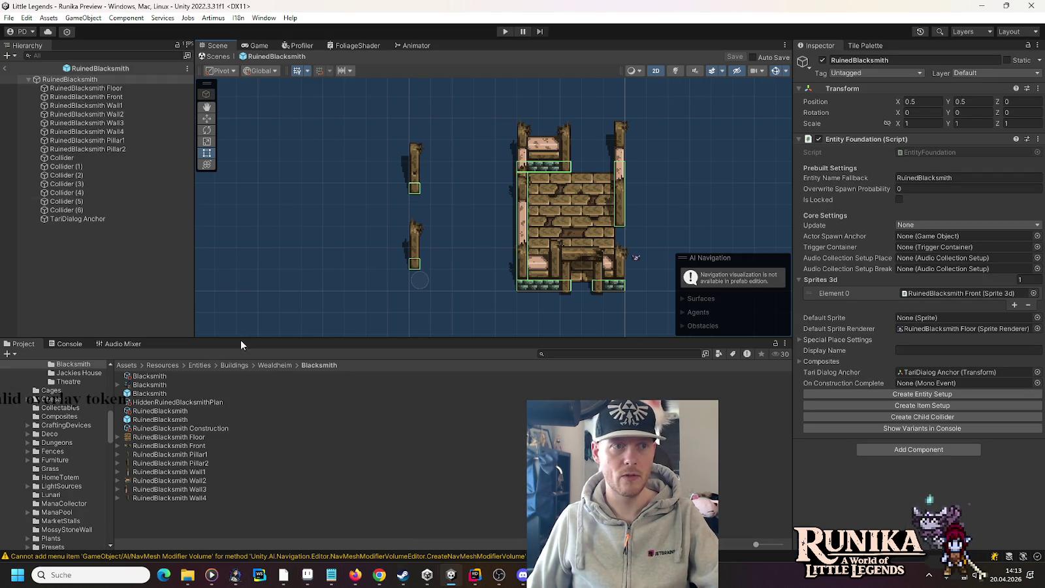
# Open the Blacksmith prefab and expand its Nav Mesh Modifier 2d component.
pyautogui.click(93, 79)
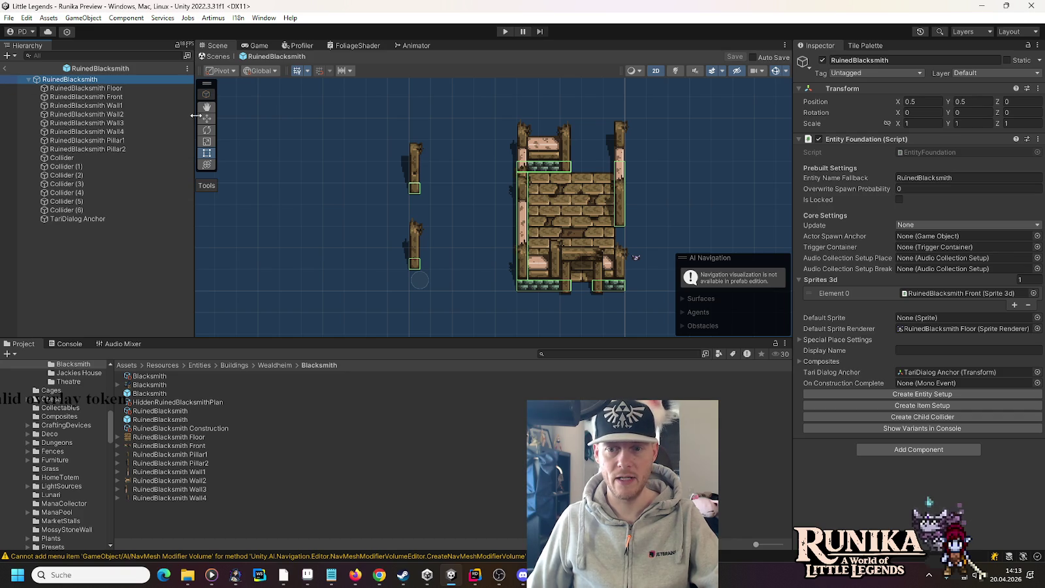
pyautogui.doubleClick(149, 394)
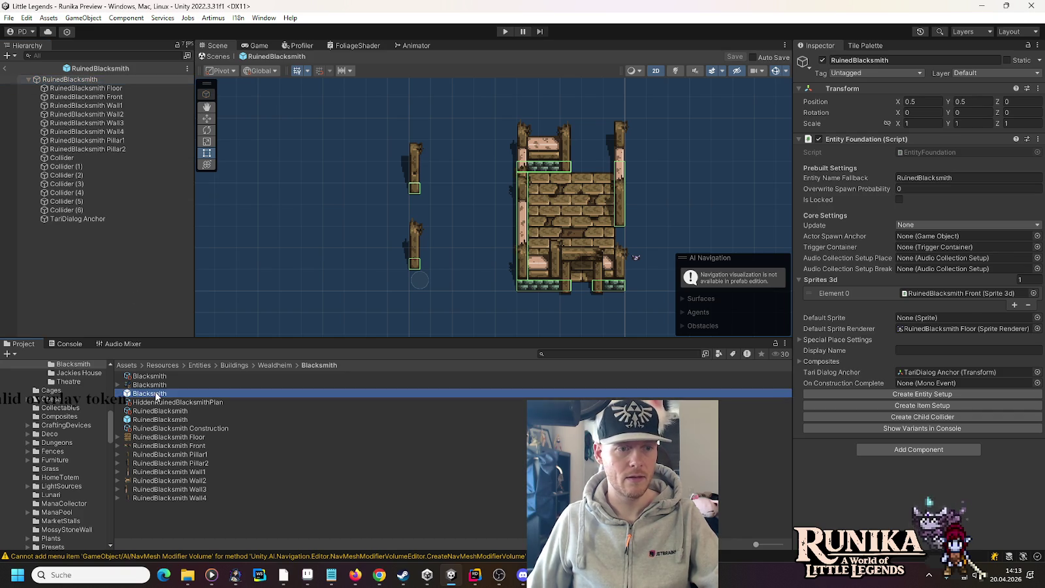
pyautogui.click(862, 395)
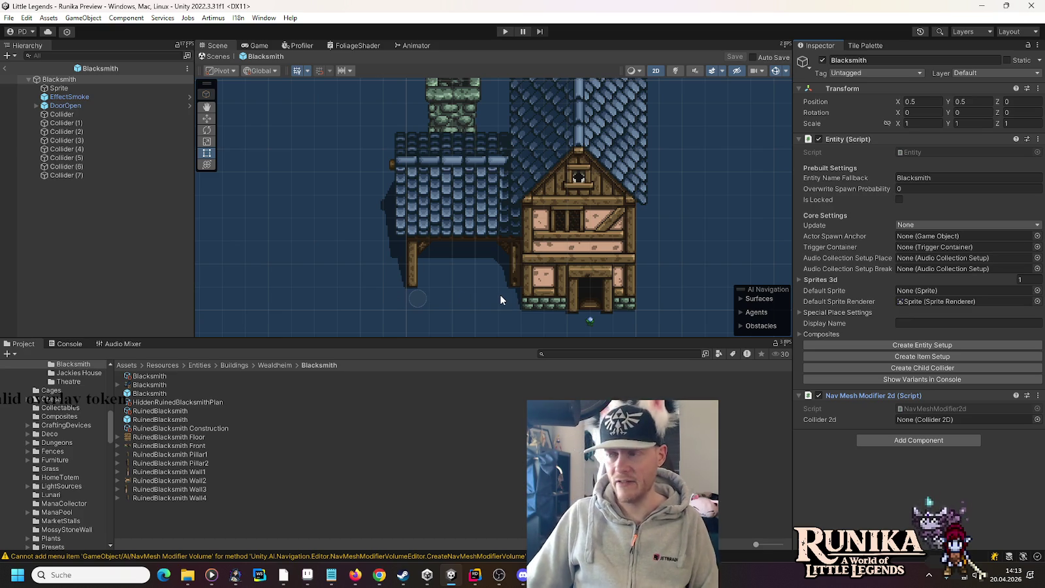
# Browse to Entities/Architecture/Stairhouse and open the Stairhouse prefab.
pyautogui.scroll(3, 76, 461)
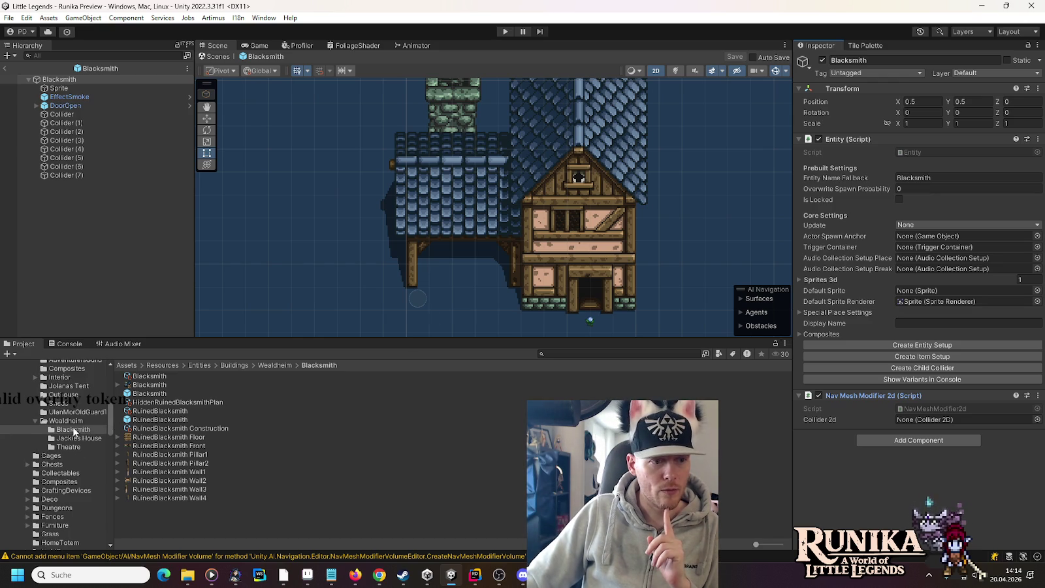
pyautogui.scroll(3, 73, 431)
pyautogui.scroll(1, 72, 426)
pyautogui.click(28, 372)
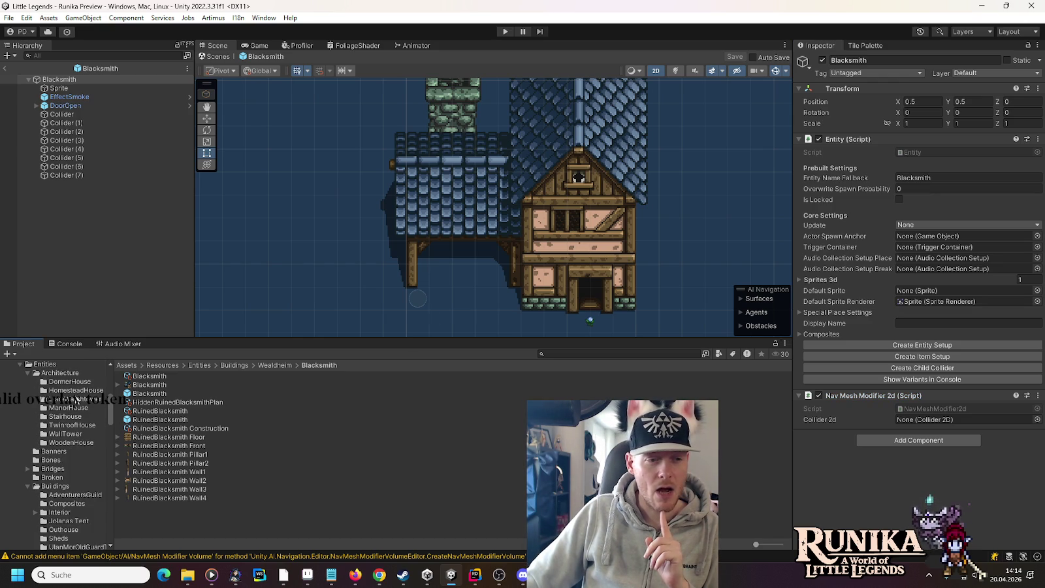
pyautogui.click(72, 417)
pyautogui.doubleClick(136, 394)
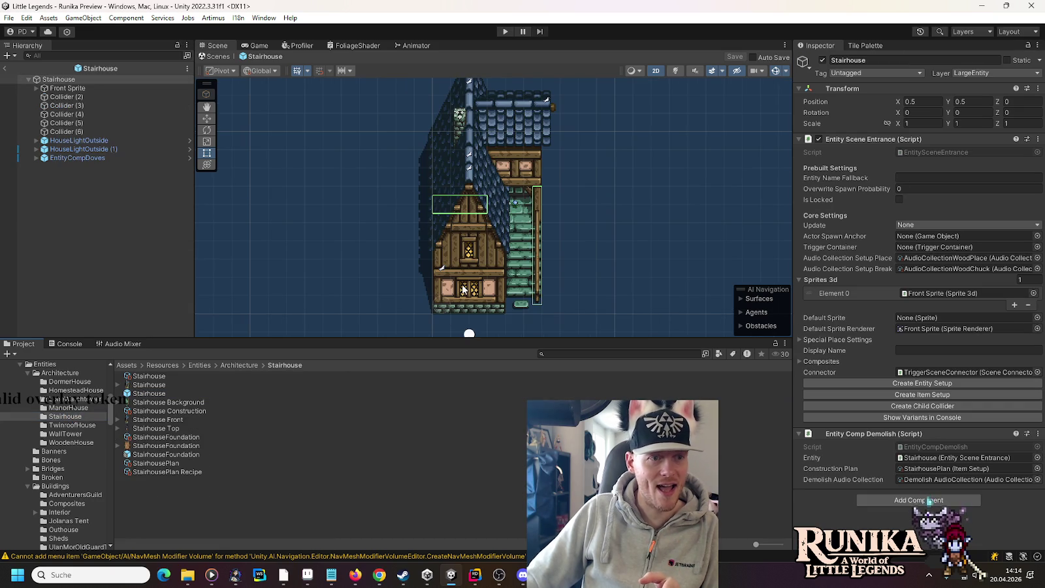
# Select and copy the HouseLightOutside (1) light in the Stairhouse prefab.
pyautogui.click(110, 148)
pyautogui.click(207, 120)
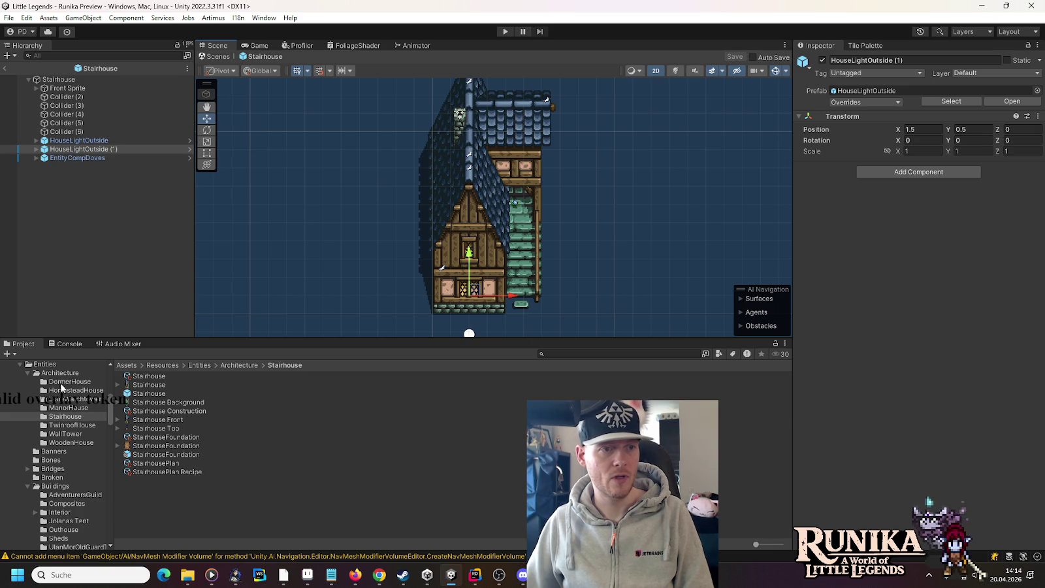
pyautogui.click(73, 150)
# Open the Blacksmith prefab and paste HouseLightOutside (1) as a child of Blacksmith.
pyautogui.scroll(-5, 65, 474)
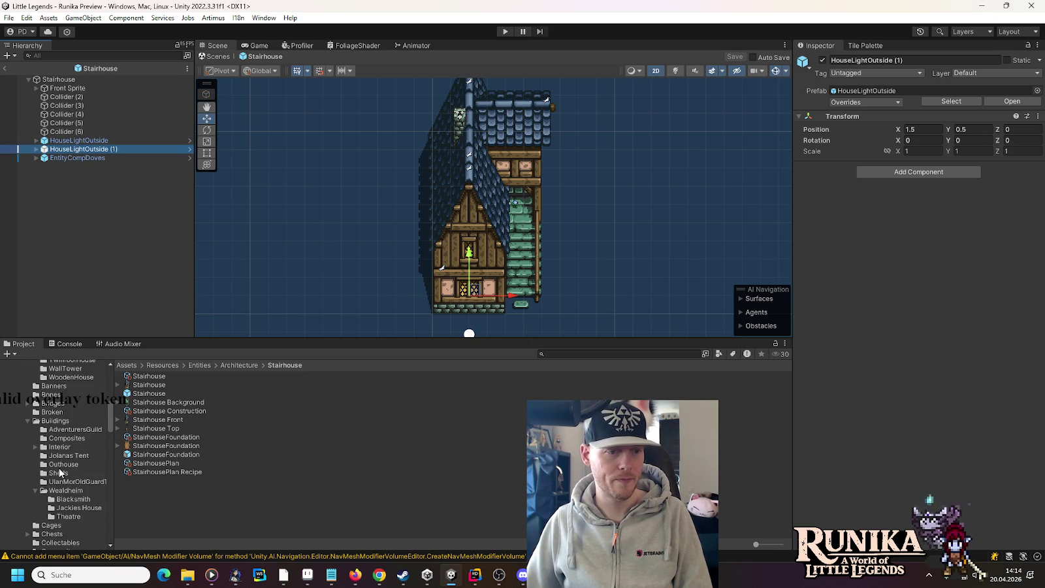
pyautogui.click(79, 466)
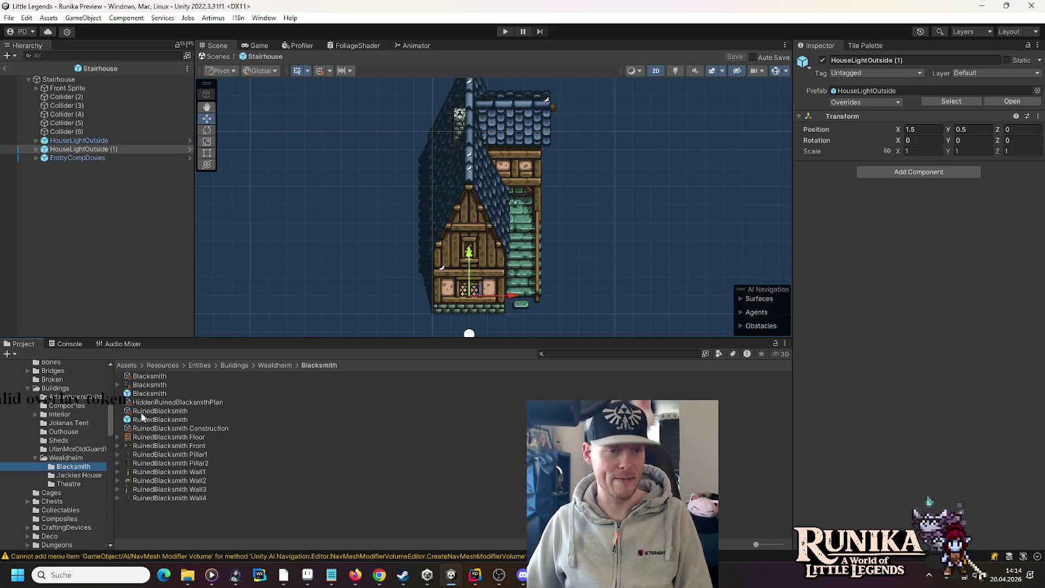
pyautogui.doubleClick(142, 394)
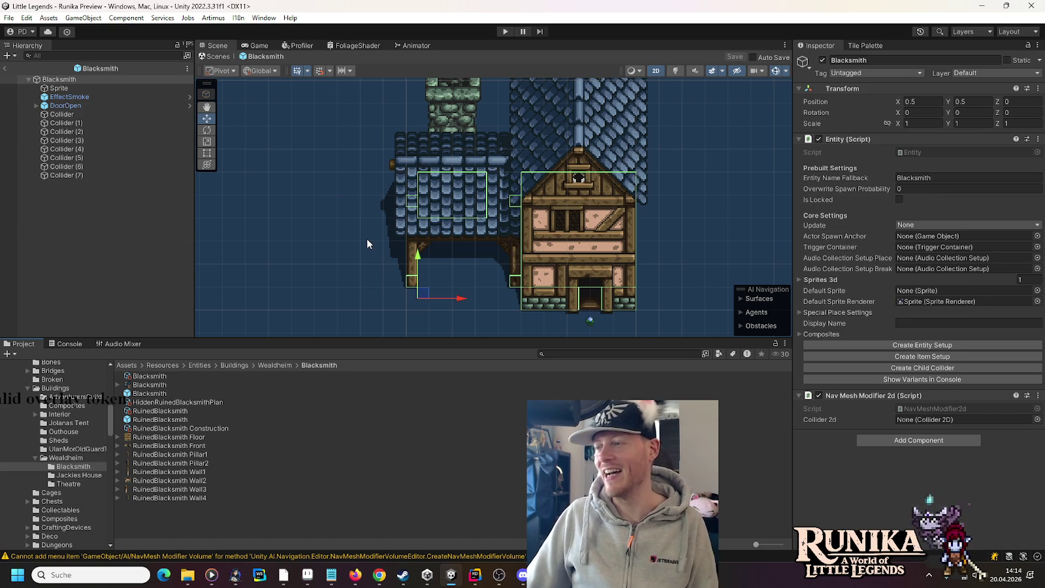
pyautogui.rightClick(65, 79)
pyautogui.click(95, 121)
pyautogui.click(95, 121)
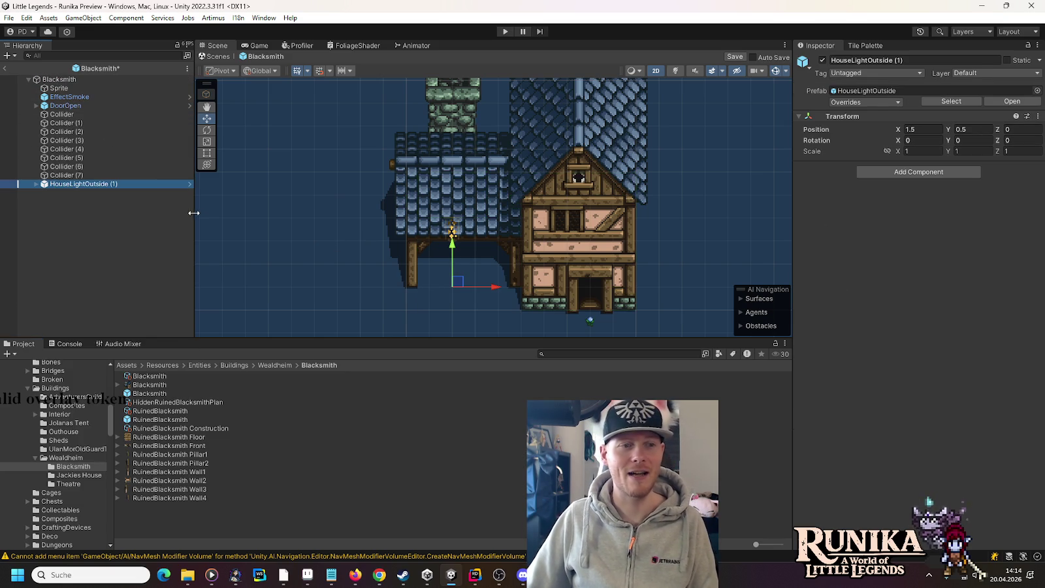